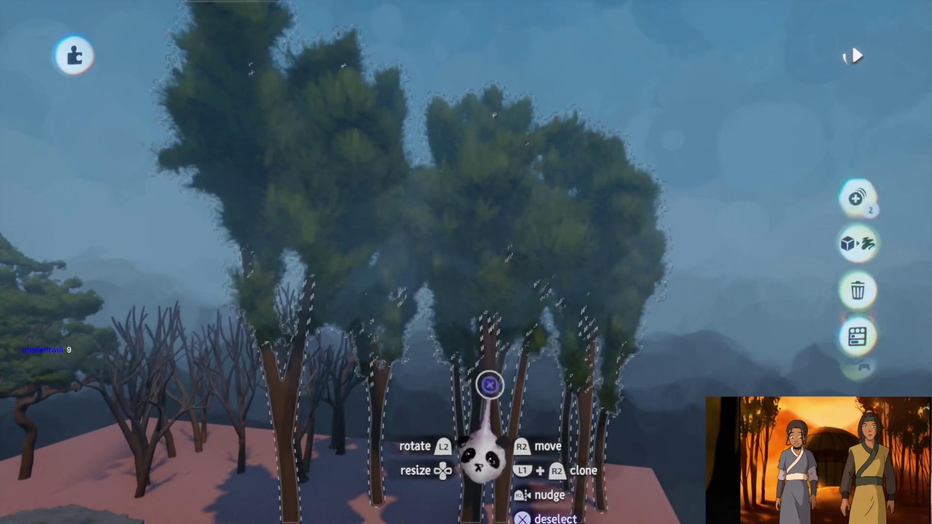
- Restore the deleted tree cluster and save the assets as a private online version
{"action": "key", "text": "Delete"}
{"action": "key", "text": "ctrl+z"}
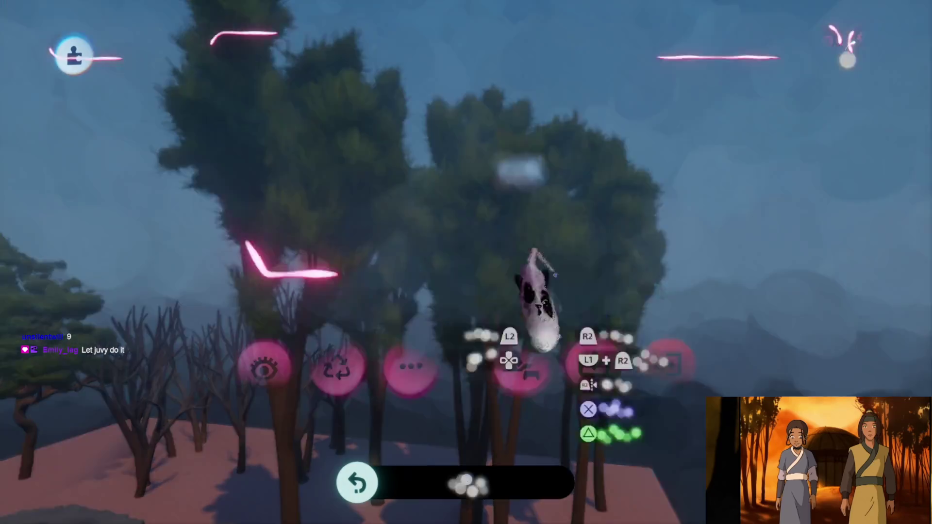
{"action": "key", "text": "Escape"}
{"action": "left_click", "coordinate": [608, 348]}
{"action": "left_click", "coordinate": [650, 272]}
{"action": "left_click", "coordinate": [855, 52]}
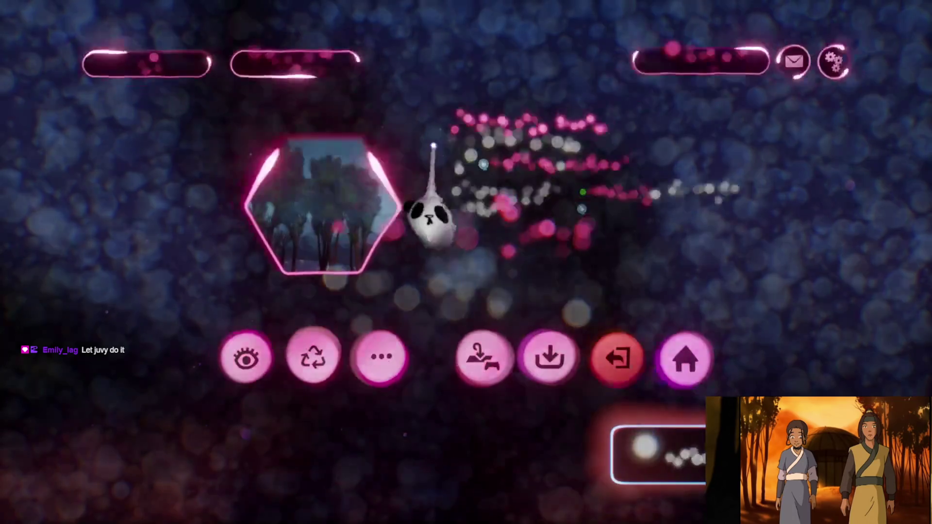
- Exit the creation and open Haru's Village from My Creations for editing
{"action": "left_click", "coordinate": [630, 351]}
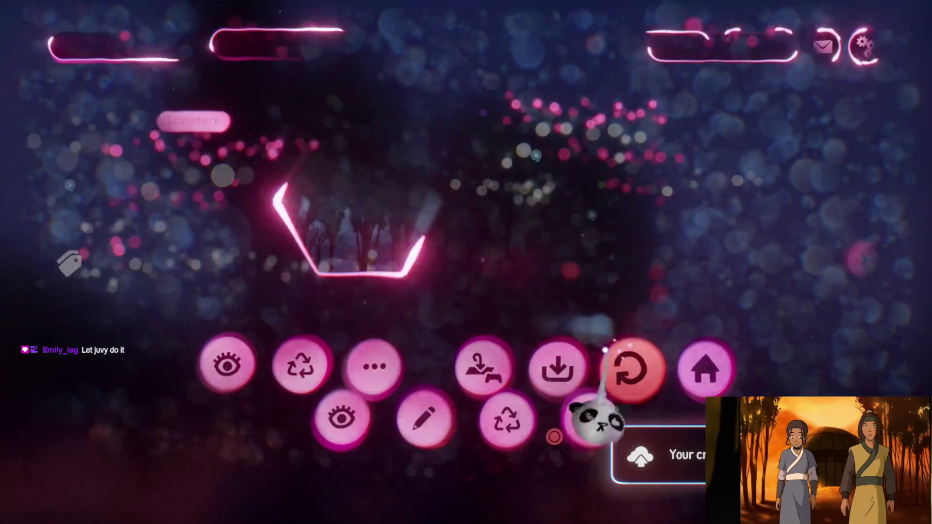
{"action": "scroll", "coordinate": [467, 316], "scroll_direction": "right", "scroll_amount": 2}
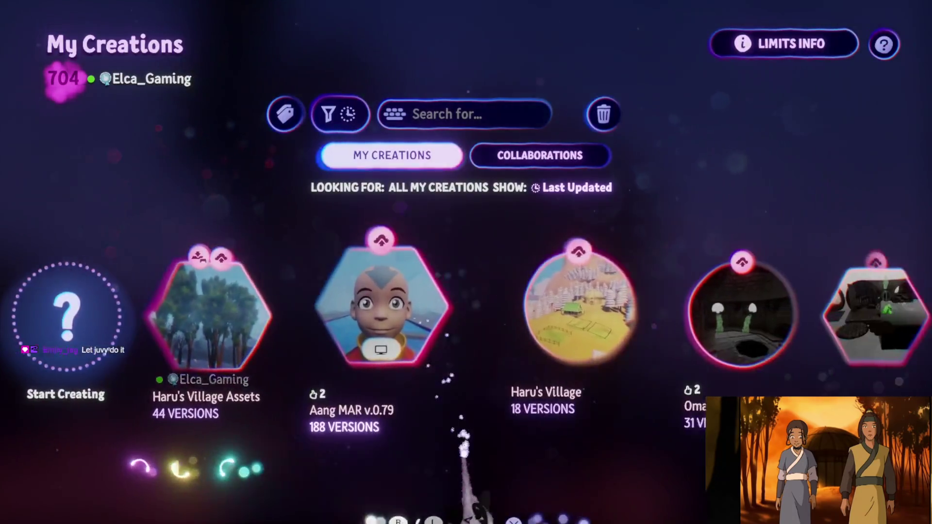
{"action": "left_click", "coordinate": [447, 316]}
{"action": "left_click", "coordinate": [424, 419]}
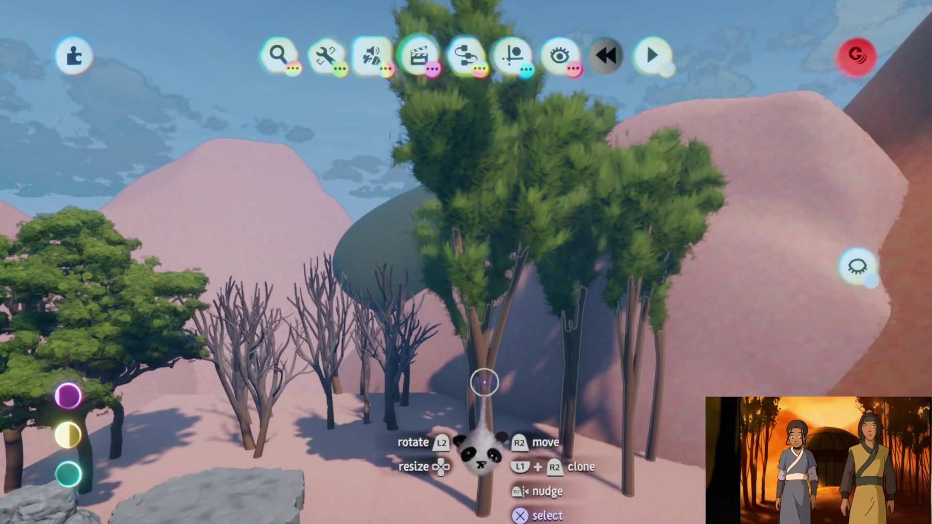
- Pick up the tree cluster, shrink it from 58% to 33%, and carry it beside the hut
{"action": "left_click", "coordinate": [482, 395]}
{"action": "mouse_move", "coordinate": [495, 385]}
{"action": "left_mouse_down"}
{"action": "mouse_move", "coordinate": [478, 294]}
{"action": "mouse_move", "coordinate": [495, 296]}
{"action": "mouse_move", "coordinate": [494, 267]}
{"action": "mouse_move", "coordinate": [464, 330]}
{"action": "mouse_move", "coordinate": [478, 252]}
{"action": "mouse_move", "coordinate": [454, 238]}
{"action": "mouse_move", "coordinate": [466, 264]}
{"action": "mouse_move", "coordinate": [482, 221]}
{"action": "mouse_move", "coordinate": [478, 234]}
{"action": "mouse_move", "coordinate": [452, 243]}
{"action": "left_mouse_up"}
{"action": "key", "text": "Down"}
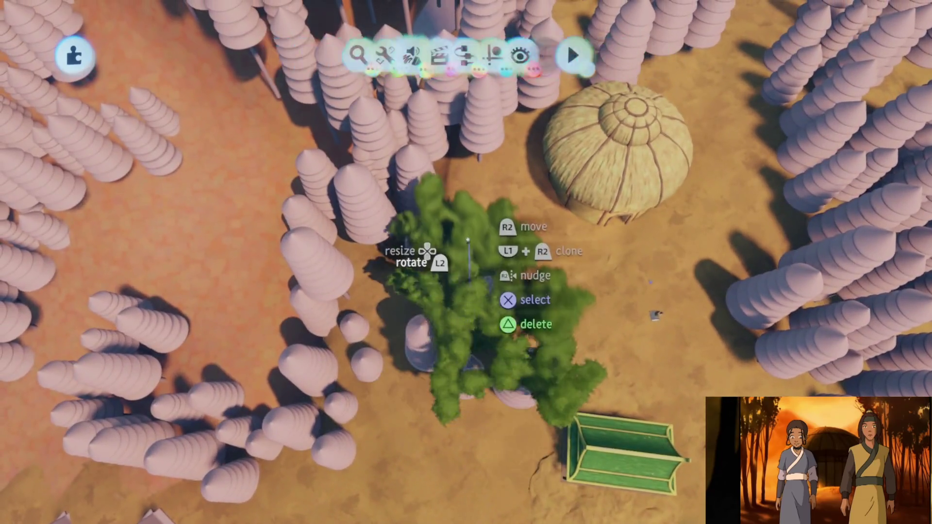
{"action": "mouse_move", "coordinate": [466, 272]}
{"action": "left_mouse_down"}
{"action": "mouse_move", "coordinate": [466, 291]}
{"action": "mouse_move", "coordinate": [440, 283]}
{"action": "mouse_move", "coordinate": [454, 330]}
{"action": "mouse_move", "coordinate": [443, 250]}
{"action": "mouse_move", "coordinate": [412, 277]}
{"action": "mouse_move", "coordinate": [412, 300]}
{"action": "mouse_move", "coordinate": [425, 293]}
{"action": "mouse_move", "coordinate": [421, 286]}
{"action": "mouse_move", "coordinate": [414, 317]}
{"action": "mouse_move", "coordinate": [425, 321]}
{"action": "mouse_move", "coordinate": [431, 262]}
{"action": "mouse_move", "coordinate": [442, 279]}
{"action": "mouse_move", "coordinate": [437, 286]}
{"action": "mouse_move", "coordinate": [466, 150]}
{"action": "mouse_move", "coordinate": [465, 201]}
{"action": "mouse_move", "coordinate": [445, 162]}
{"action": "left_mouse_up"}
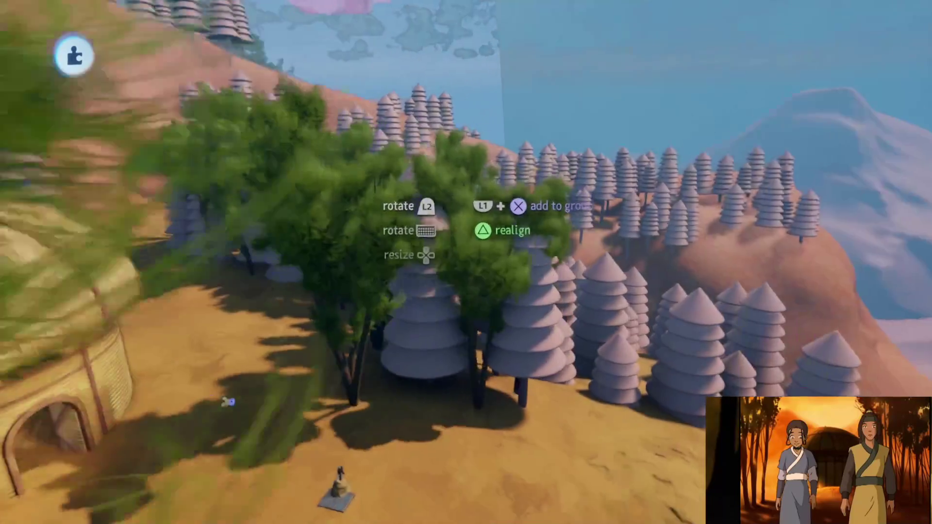
{"action": "left_click_drag", "start_coordinate": [454, 228], "coordinate": [466, 218]}
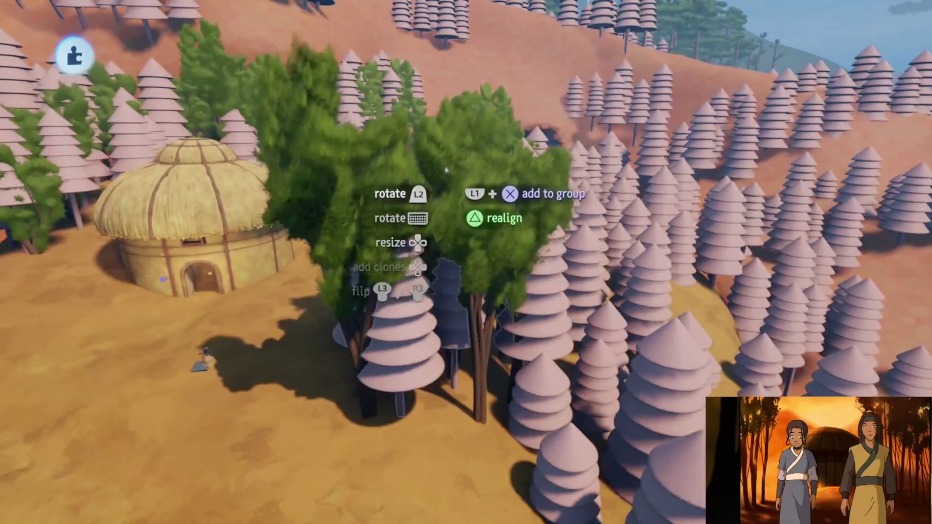
{"action": "left_click_drag", "start_coordinate": [446, 171], "coordinate": [459, 169]}
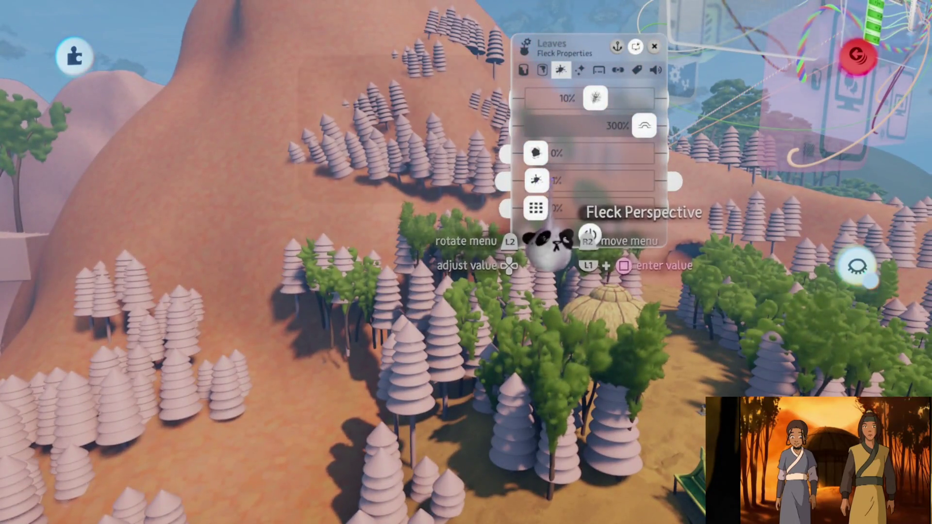
- Set the leaves' fleck perspective to 1.1 and close the fleck settings
{"action": "mouse_move", "coordinate": [558, 179]}
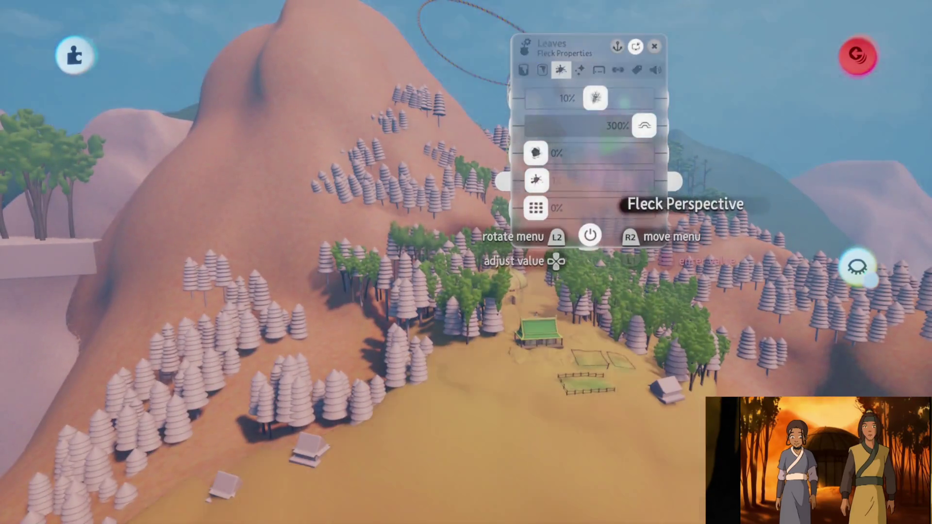
{"action": "left_click", "coordinate": [558, 180]}
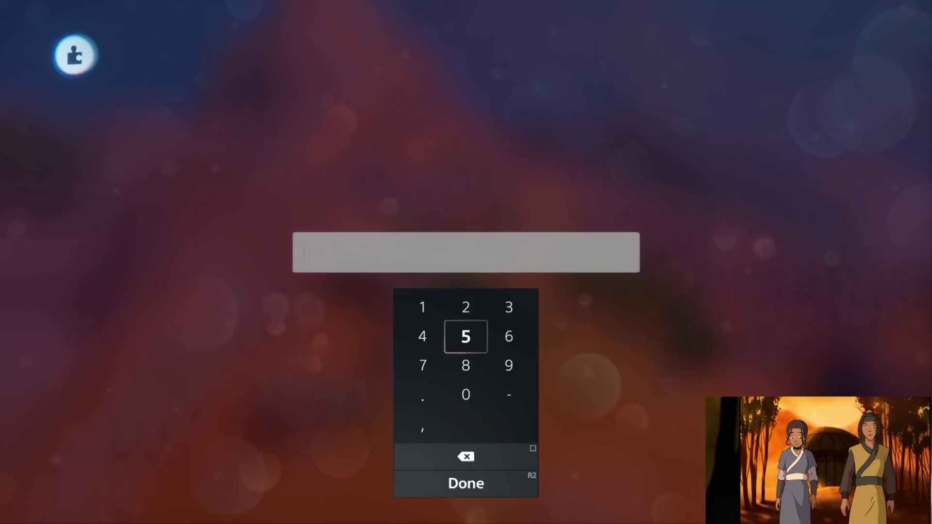
{"action": "key", "text": "Return"}
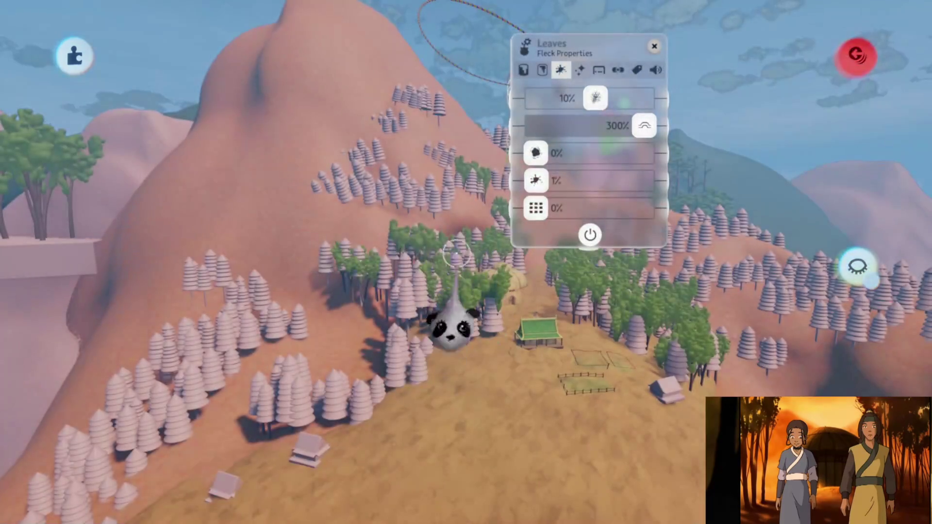
{"action": "left_click", "coordinate": [569, 232]}
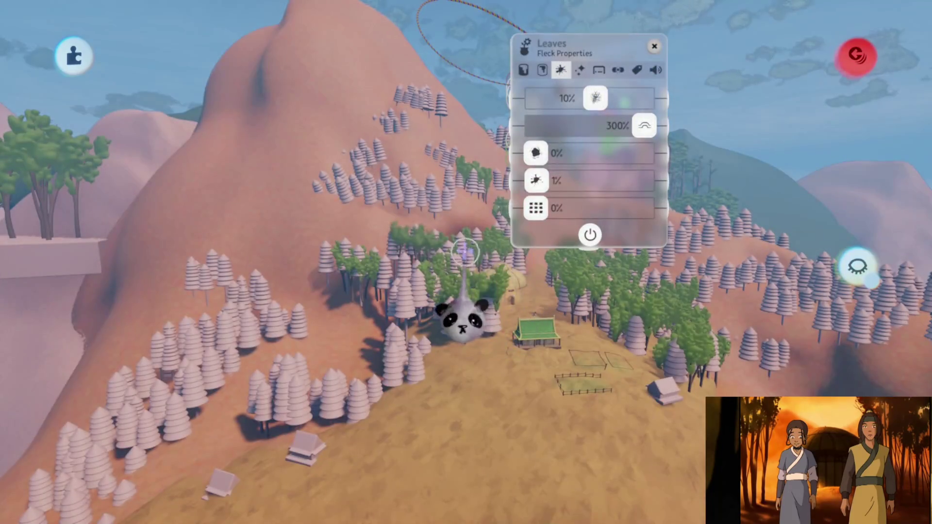
{"action": "left_click_drag", "start_coordinate": [536, 181], "coordinate": [537, 181]}
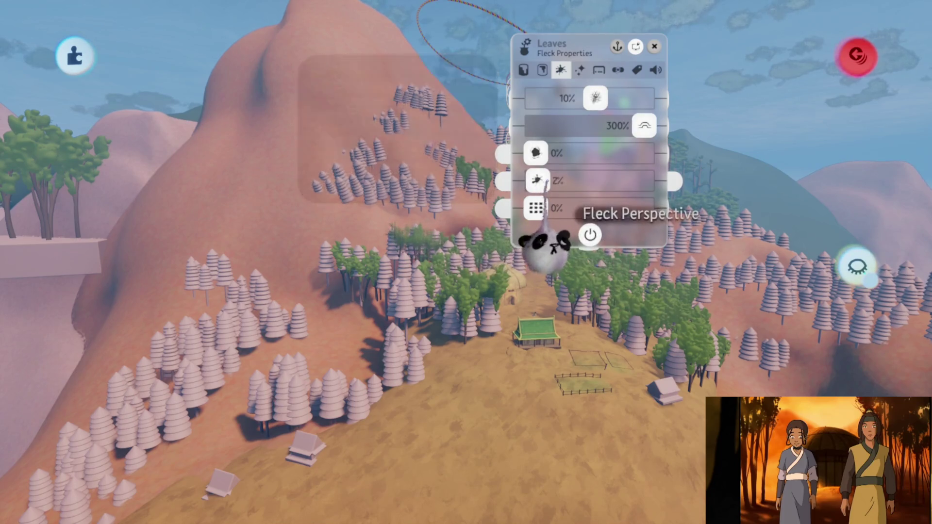
{"action": "left_click", "coordinate": [536, 180]}
{"action": "type", "text": "1."}
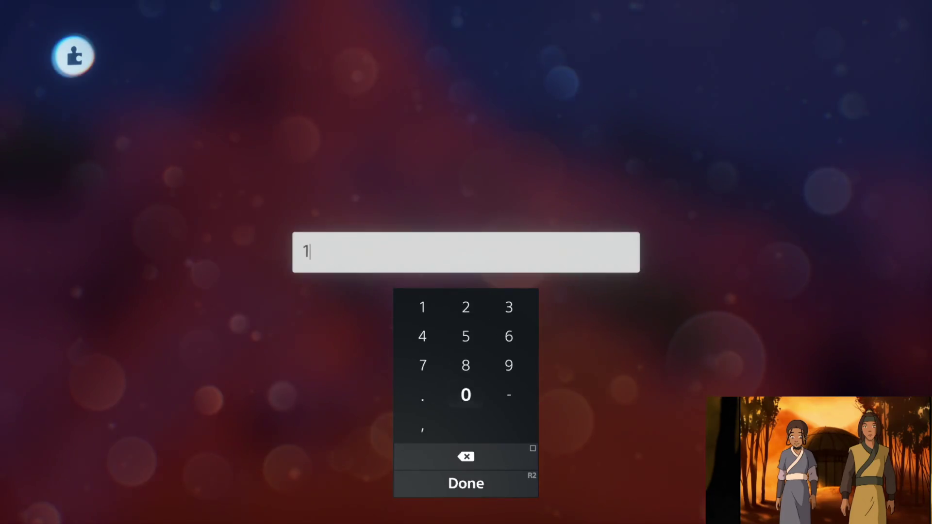
{"action": "key", "text": "Return"}
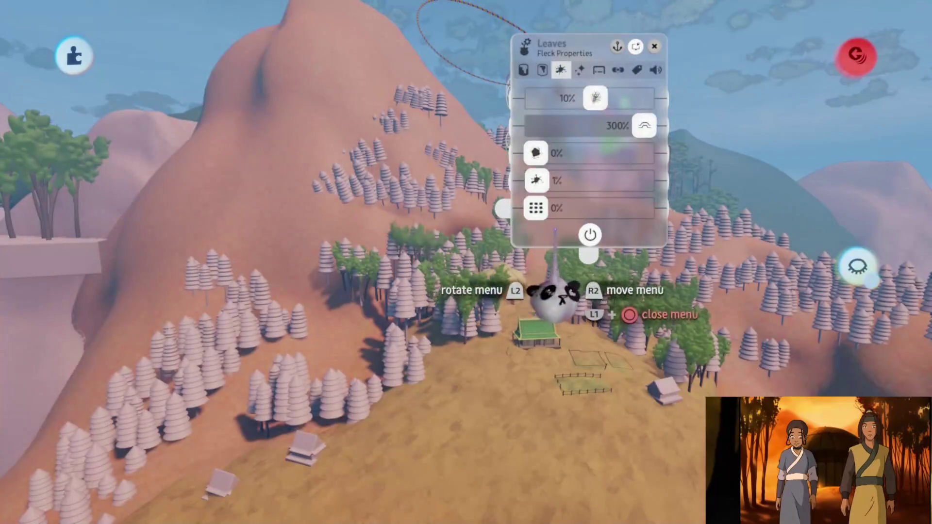
{"action": "left_click", "coordinate": [568, 180]}
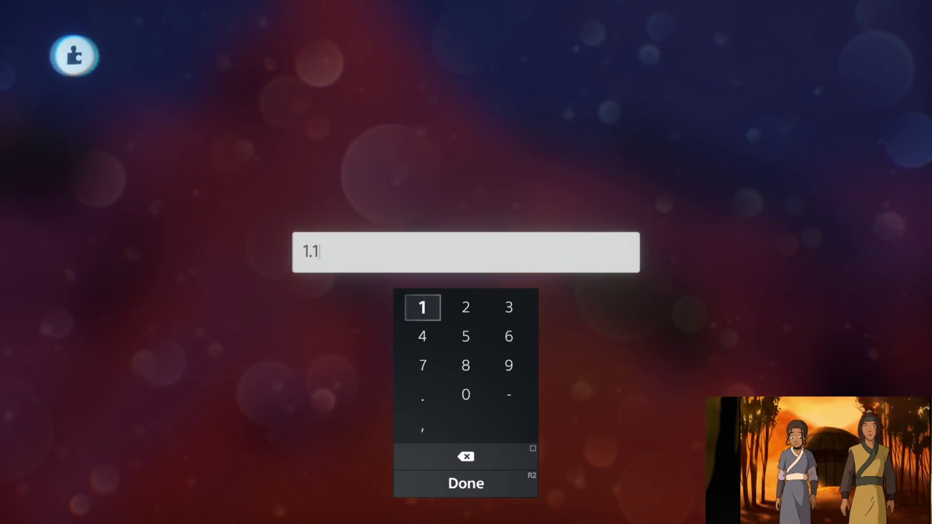
{"action": "key", "text": "Return"}
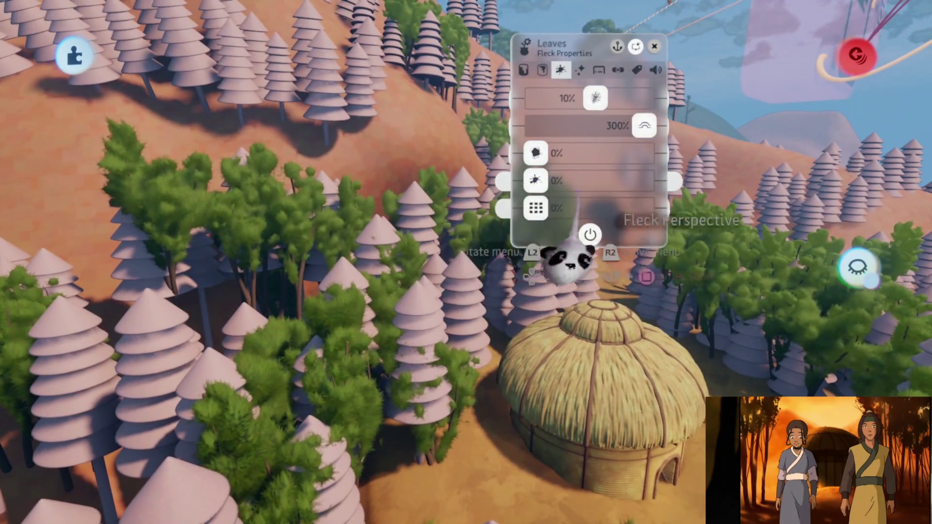
{"action": "key", "text": "Escape"}
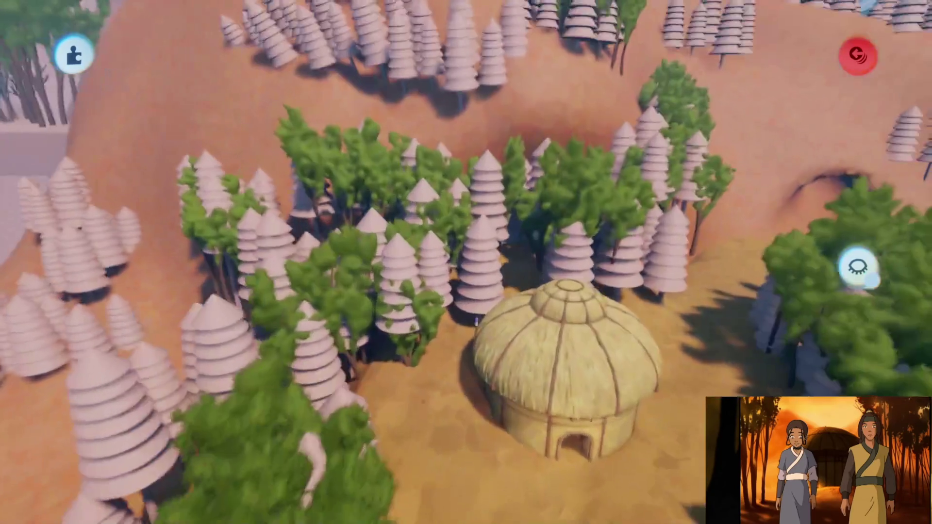
{"action": "key", "text": "ctrl+z"}
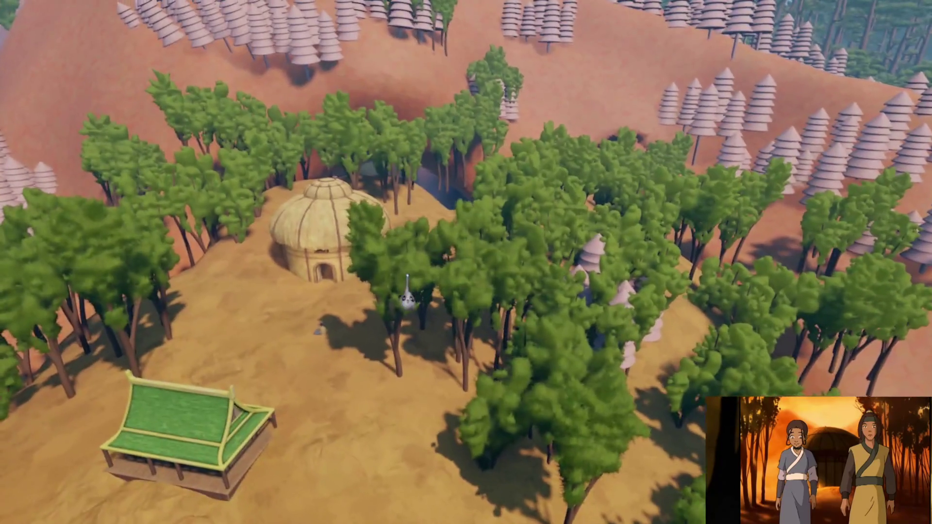
- Return to edit mode and carry a tree group away to reveal the hut
{"action": "key", "text": "Escape"}
{"action": "left_click", "coordinate": [225, 368]}
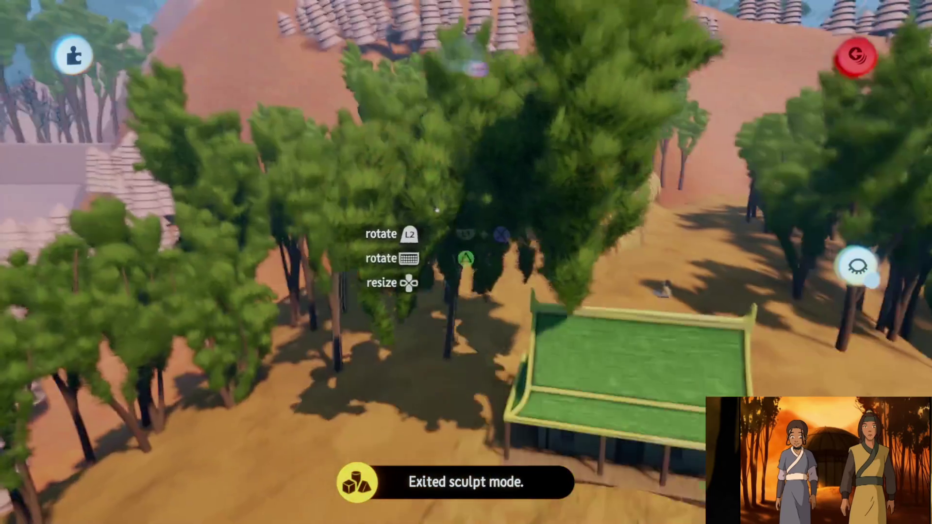
{"action": "mouse_move", "coordinate": [438, 268]}
{"action": "left_mouse_down"}
{"action": "mouse_move", "coordinate": [449, 290]}
{"action": "mouse_move", "coordinate": [453, 396]}
{"action": "mouse_move", "coordinate": [441, 364]}
{"action": "mouse_move", "coordinate": [444, 422]}
{"action": "mouse_move", "coordinate": [456, 451]}
{"action": "mouse_move", "coordinate": [468, 318]}
{"action": "mouse_move", "coordinate": [427, 343]}
{"action": "mouse_move", "coordinate": [427, 351]}
{"action": "mouse_move", "coordinate": [466, 344]}
{"action": "mouse_move", "coordinate": [443, 354]}
{"action": "mouse_move", "coordinate": [461, 358]}
{"action": "mouse_move", "coordinate": [448, 358]}
{"action": "mouse_move", "coordinate": [481, 350]}
{"action": "mouse_move", "coordinate": [490, 292]}
{"action": "mouse_move", "coordinate": [520, 311]}
{"action": "mouse_move", "coordinate": [507, 243]}
{"action": "mouse_move", "coordinate": [490, 250]}
{"action": "mouse_move", "coordinate": [468, 312]}
{"action": "mouse_move", "coordinate": [475, 333]}
{"action": "mouse_move", "coordinate": [418, 451]}
{"action": "mouse_move", "coordinate": [626, 306]}
{"action": "mouse_move", "coordinate": [472, 329]}
{"action": "mouse_move", "coordinate": [478, 245]}
{"action": "mouse_move", "coordinate": [409, 316]}
{"action": "mouse_move", "coordinate": [426, 183]}
{"action": "mouse_move", "coordinate": [442, 151]}
{"action": "left_mouse_up"}
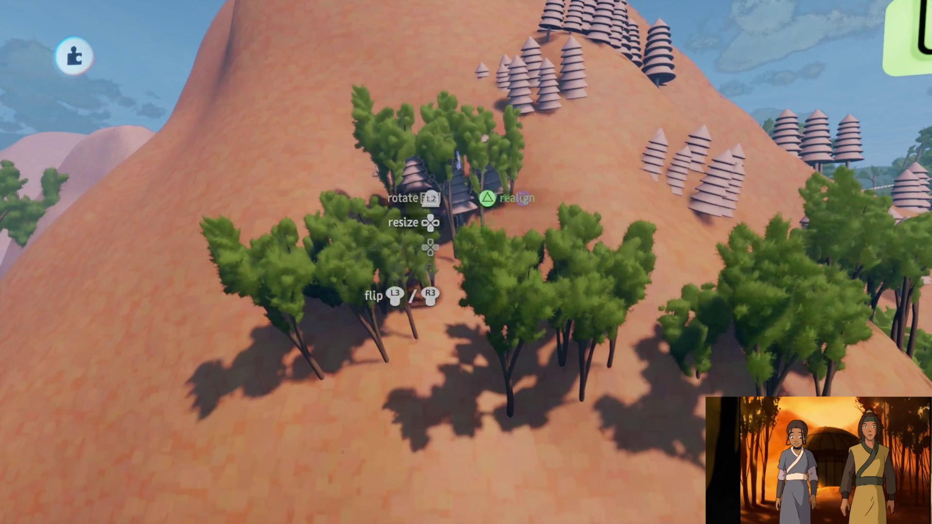
- Carry leafy tree groups onto the hillside around the hut, replacing the pale pine trees
{"action": "mouse_move", "coordinate": [459, 213]}
{"action": "left_mouse_down"}
{"action": "mouse_move", "coordinate": [467, 209]}
{"action": "mouse_move", "coordinate": [427, 204]}
{"action": "mouse_move", "coordinate": [444, 196]}
{"action": "mouse_move", "coordinate": [454, 219]}
{"action": "left_mouse_up"}
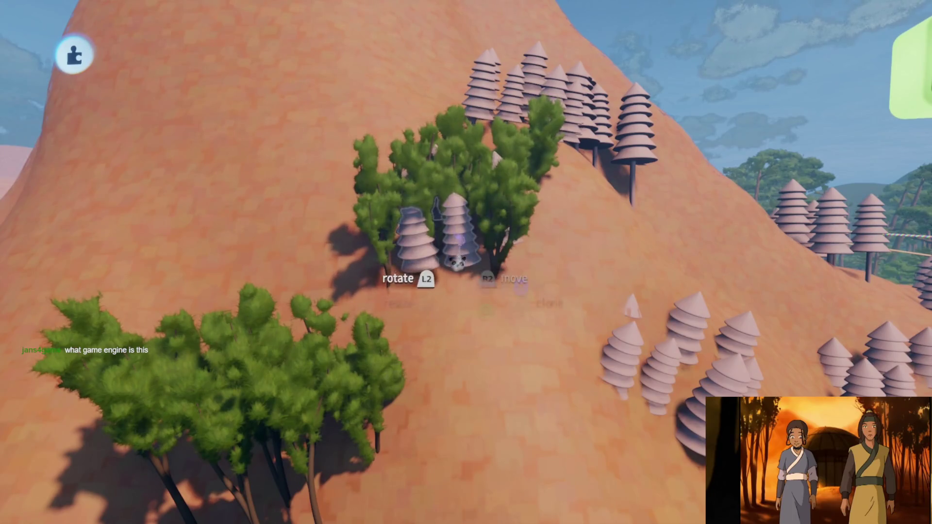
{"action": "mouse_move", "coordinate": [388, 252]}
{"action": "left_mouse_down"}
{"action": "mouse_move", "coordinate": [447, 370]}
{"action": "mouse_move", "coordinate": [447, 270]}
{"action": "mouse_move", "coordinate": [396, 184]}
{"action": "mouse_move", "coordinate": [468, 219]}
{"action": "mouse_move", "coordinate": [510, 301]}
{"action": "mouse_move", "coordinate": [500, 223]}
{"action": "mouse_move", "coordinate": [519, 272]}
{"action": "mouse_move", "coordinate": [511, 280]}
{"action": "mouse_move", "coordinate": [508, 266]}
{"action": "mouse_move", "coordinate": [383, 345]}
{"action": "left_mouse_up"}
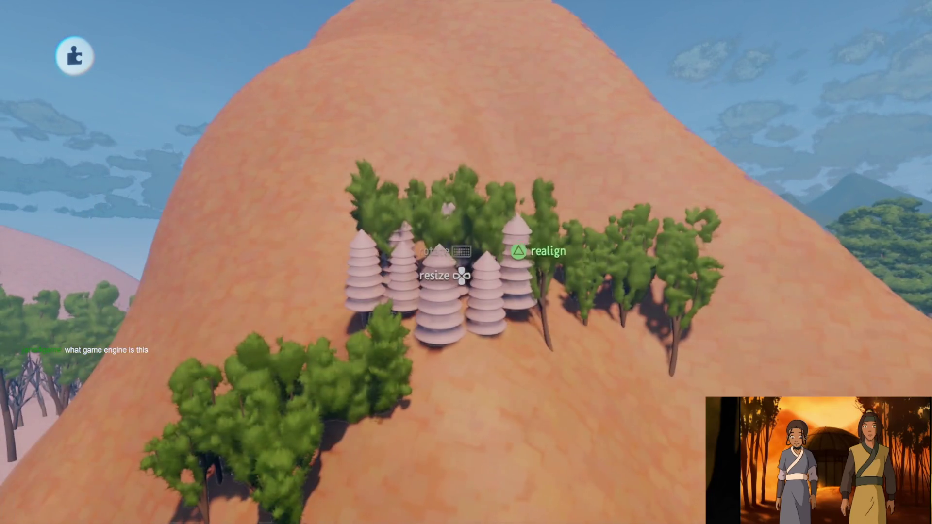
{"action": "mouse_move", "coordinate": [488, 264]}
{"action": "left_mouse_down"}
{"action": "mouse_move", "coordinate": [481, 281]}
{"action": "mouse_move", "coordinate": [469, 250]}
{"action": "mouse_move", "coordinate": [487, 253]}
{"action": "left_mouse_up"}
{"action": "mouse_move", "coordinate": [440, 352]}
{"action": "left_mouse_down"}
{"action": "mouse_move", "coordinate": [449, 291]}
{"action": "mouse_move", "coordinate": [485, 253]}
{"action": "mouse_move", "coordinate": [485, 219]}
{"action": "mouse_move", "coordinate": [495, 291]}
{"action": "mouse_move", "coordinate": [478, 311]}
{"action": "mouse_move", "coordinate": [446, 292]}
{"action": "mouse_move", "coordinate": [466, 286]}
{"action": "mouse_move", "coordinate": [450, 258]}
{"action": "mouse_move", "coordinate": [466, 339]}
{"action": "left_mouse_up"}
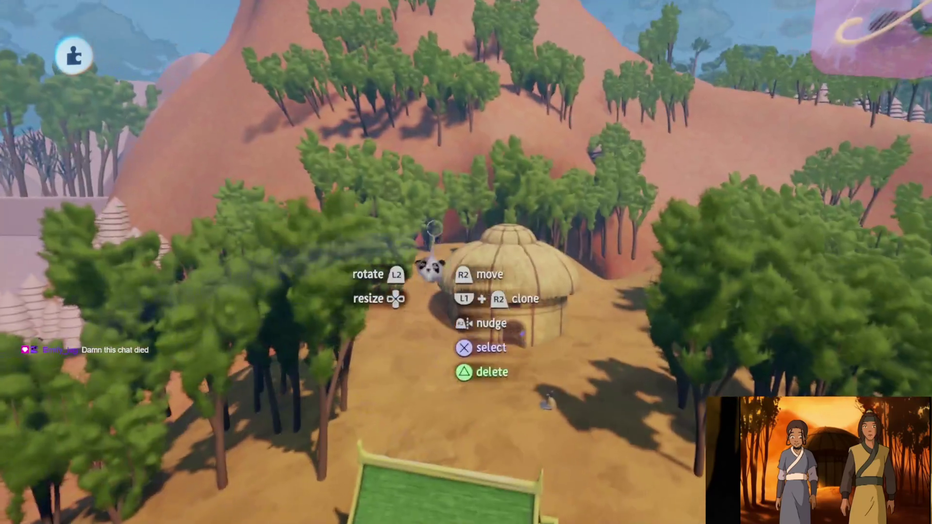
{"action": "key", "text": "Escape"}
- Save Haru's Village as a private version, exit, and move on to Haru's Village Assets
{"action": "left_click", "coordinate": [592, 367]}
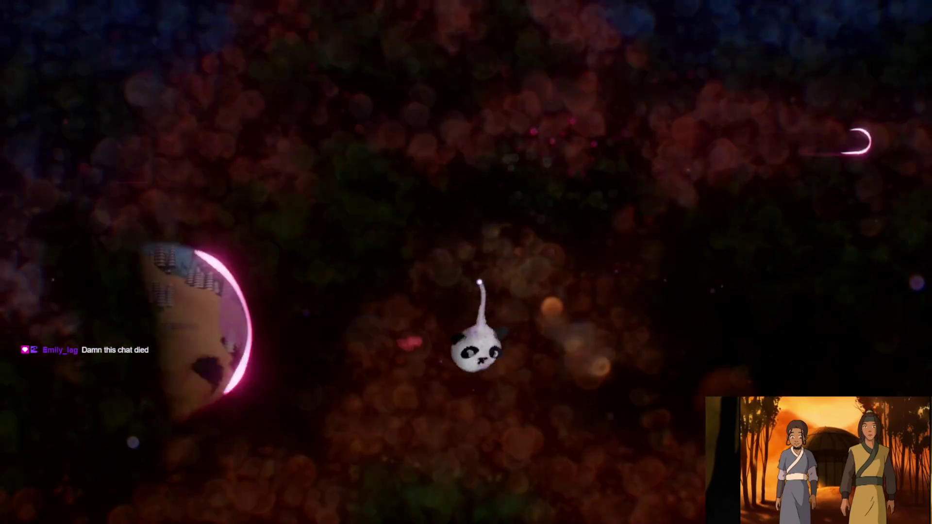
{"action": "left_click", "coordinate": [626, 311]}
{"action": "left_click", "coordinate": [859, 53]}
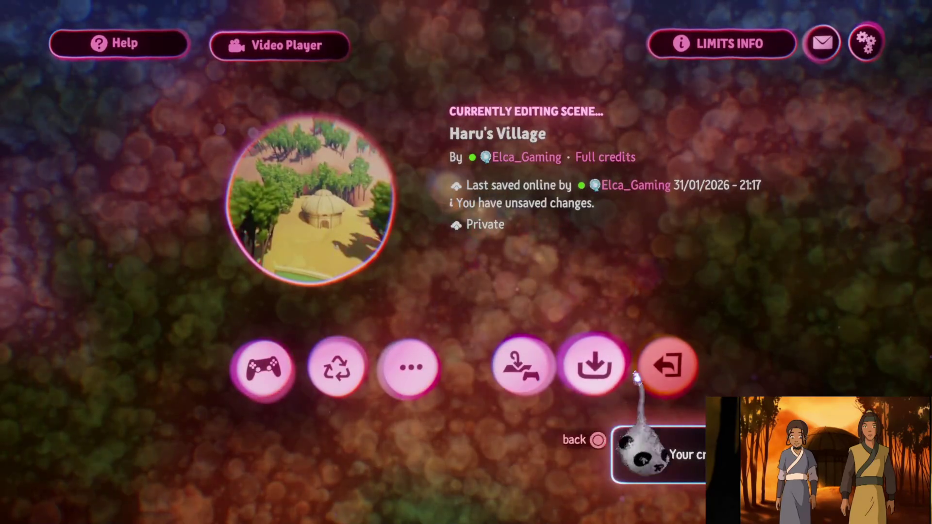
{"action": "left_click", "coordinate": [677, 373]}
{"action": "left_click", "coordinate": [291, 313]}
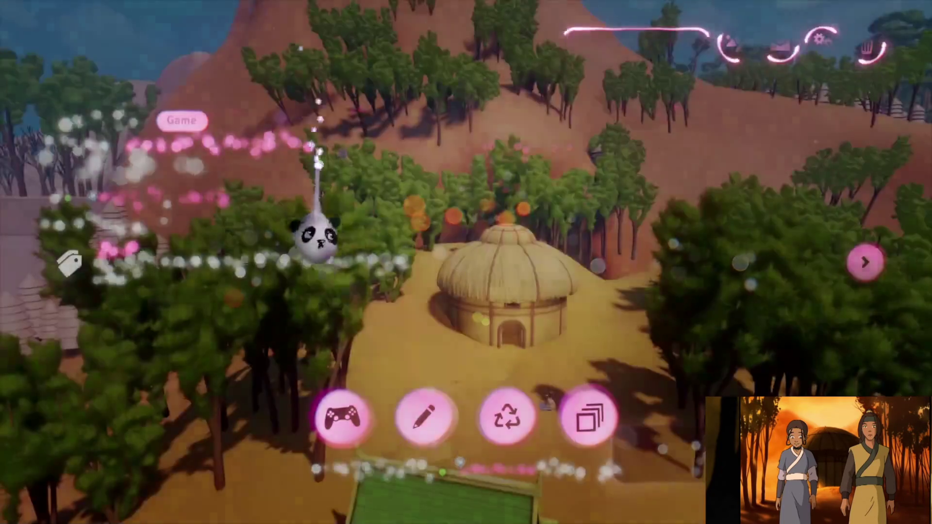
{"action": "key", "text": "R1"}
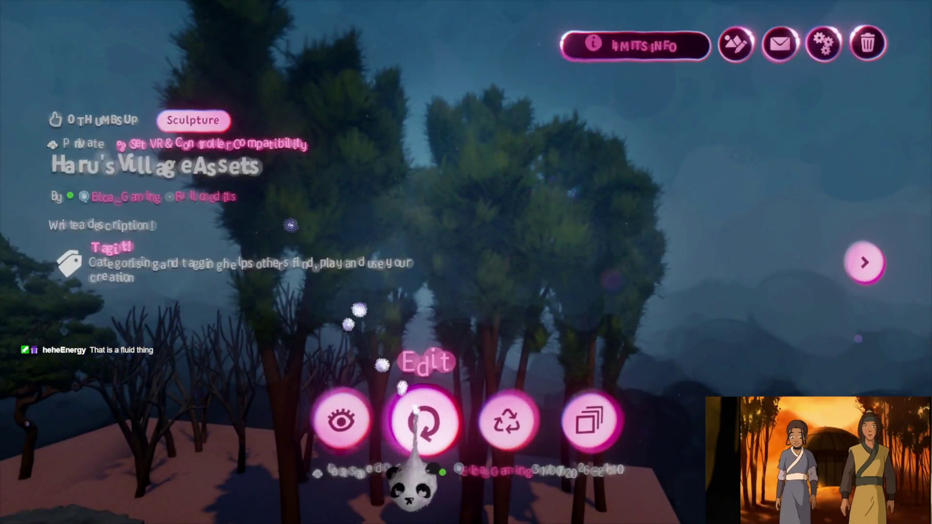
- Open Haru's Village Assets for editing and check the leaves' Fleck Properties
{"action": "left_click", "coordinate": [424, 420]}
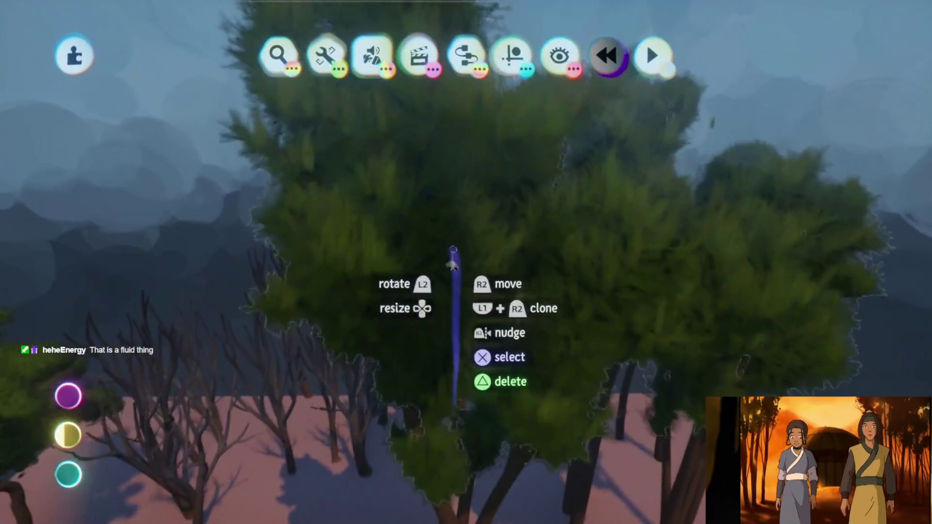
{"action": "left_click", "coordinate": [447, 239]}
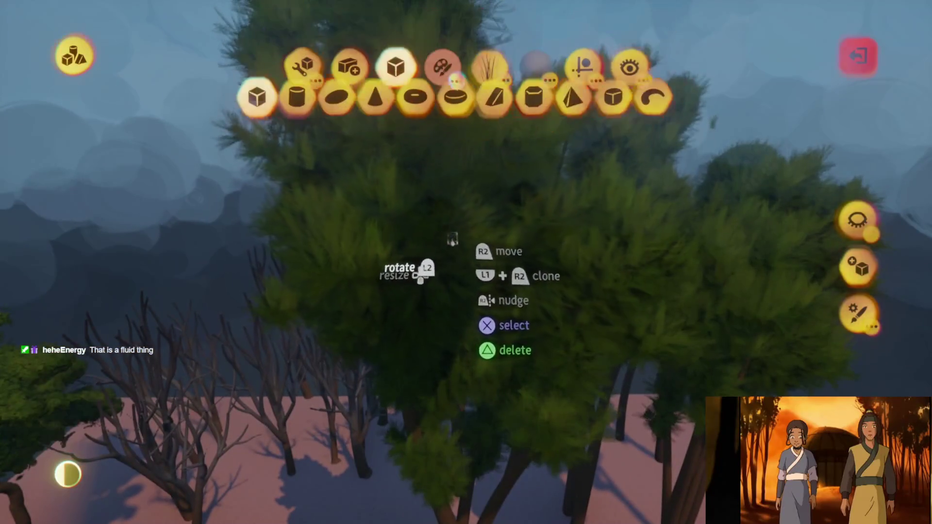
{"action": "key", "text": "Escape"}
{"action": "left_click", "coordinate": [601, 394]}
{"action": "left_click", "coordinate": [571, 71]}
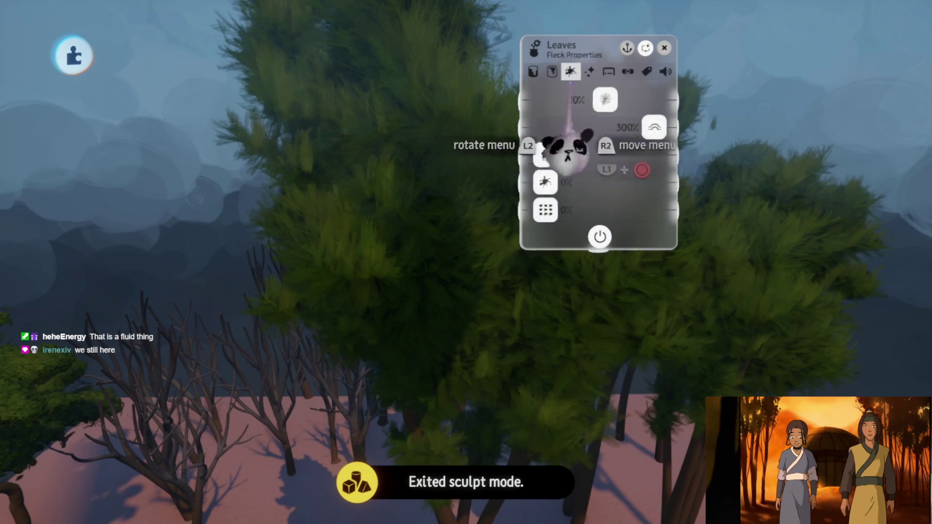
{"action": "key", "text": "Escape"}
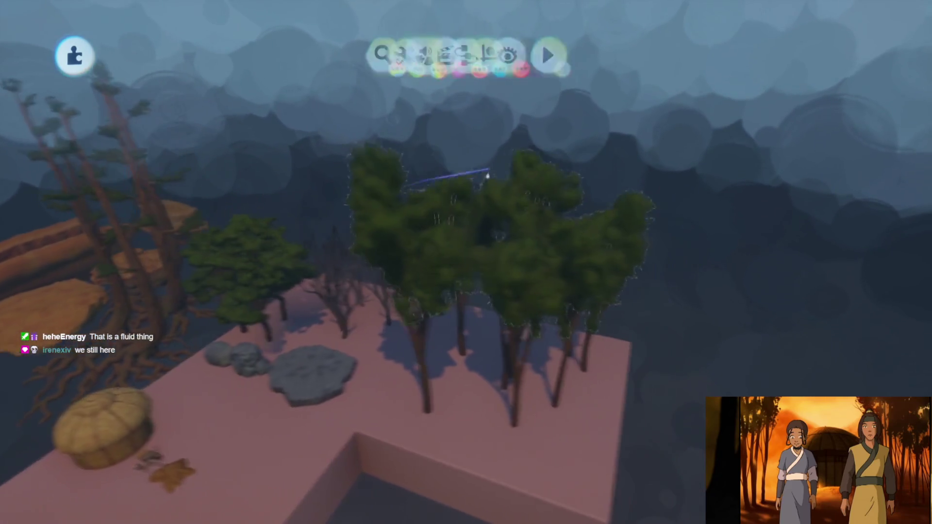
- Clone a pink ground block and set it down beside the tree platform
{"action": "key", "text": "Escape"}
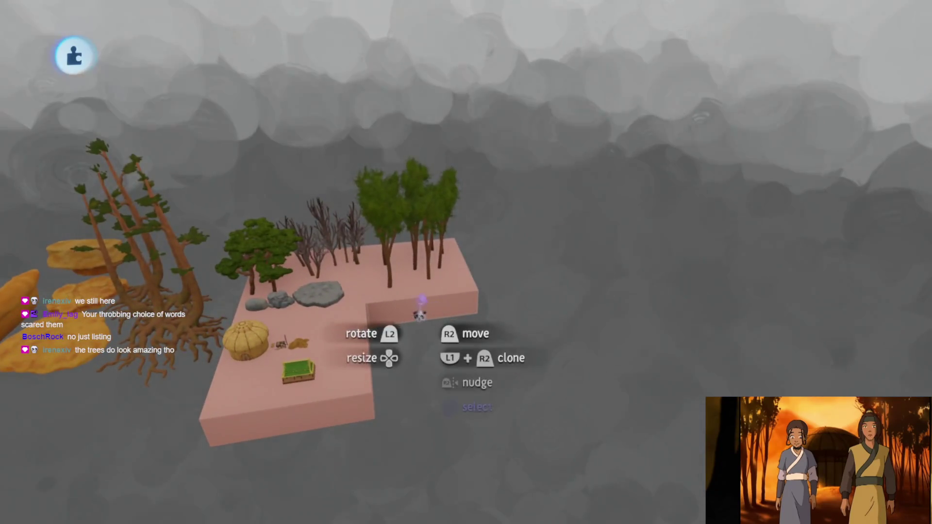
{"action": "mouse_move", "coordinate": [420, 315]}
{"action": "left_mouse_down"}
{"action": "mouse_move", "coordinate": [464, 268]}
{"action": "mouse_move", "coordinate": [548, 243]}
{"action": "mouse_move", "coordinate": [444, 278]}
{"action": "mouse_move", "coordinate": [552, 196]}
{"action": "left_mouse_up"}
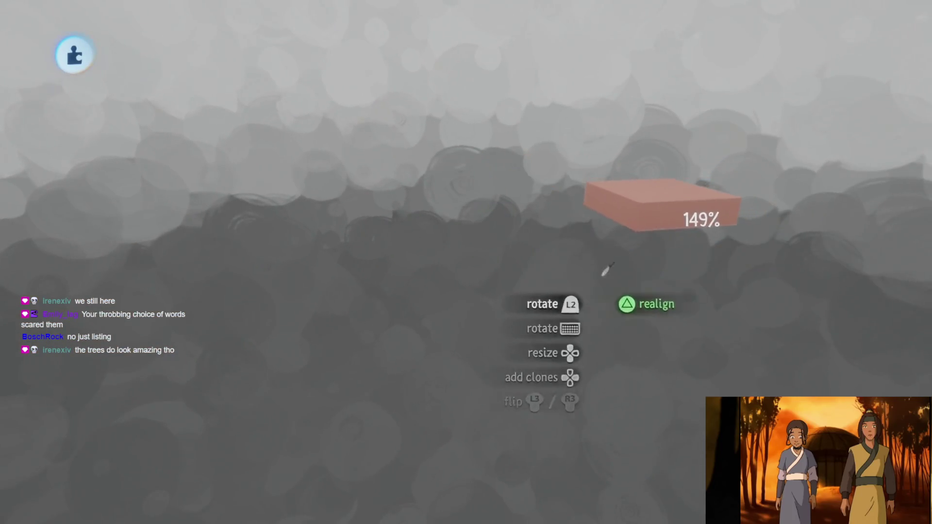
{"action": "left_click_drag", "start_coordinate": [606, 270], "coordinate": [608, 272]}
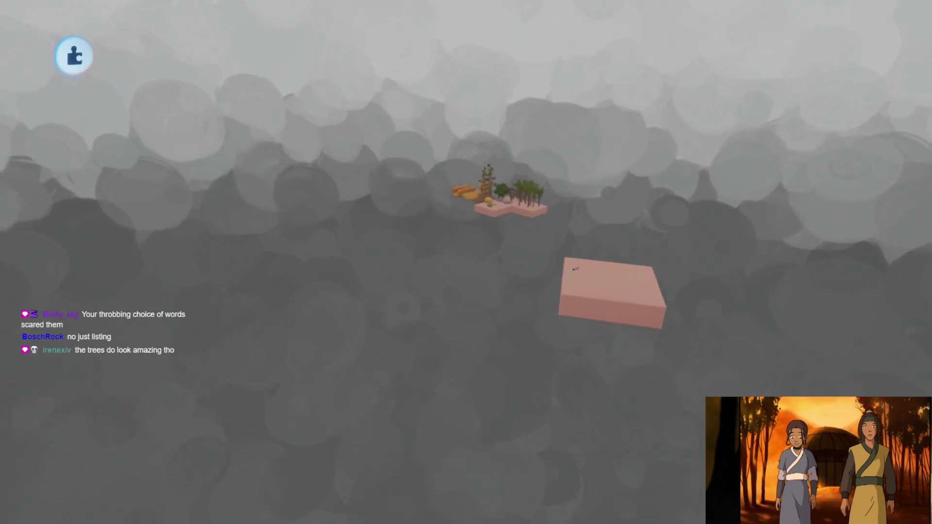
- Zoom in and out around the platform to inspect the new pink block
{"action": "scroll", "coordinate": [587, 267], "scroll_direction": "up", "scroll_amount": 5}
{"action": "mouse_move", "coordinate": [512, 274]}
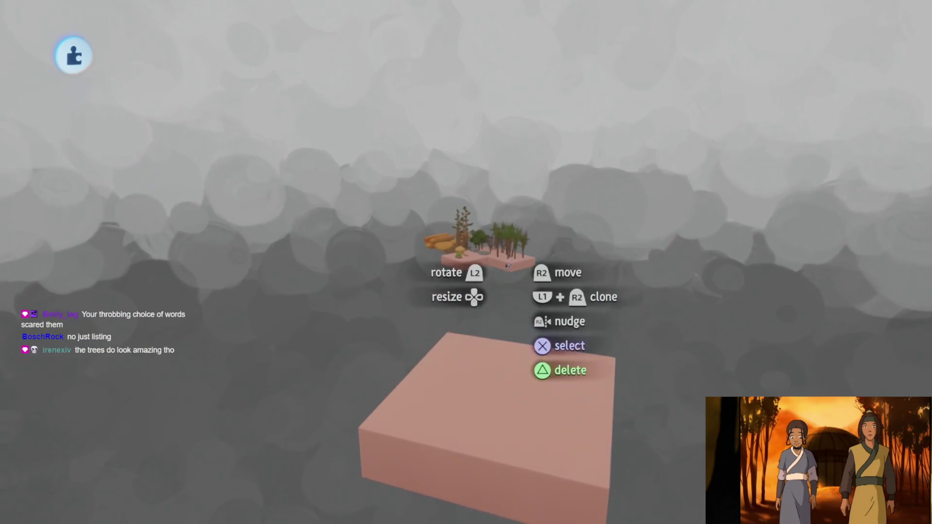
{"action": "scroll", "coordinate": [508, 266], "scroll_direction": "up", "scroll_amount": 3}
{"action": "scroll", "coordinate": [507, 266], "scroll_direction": "down", "scroll_amount": 5}
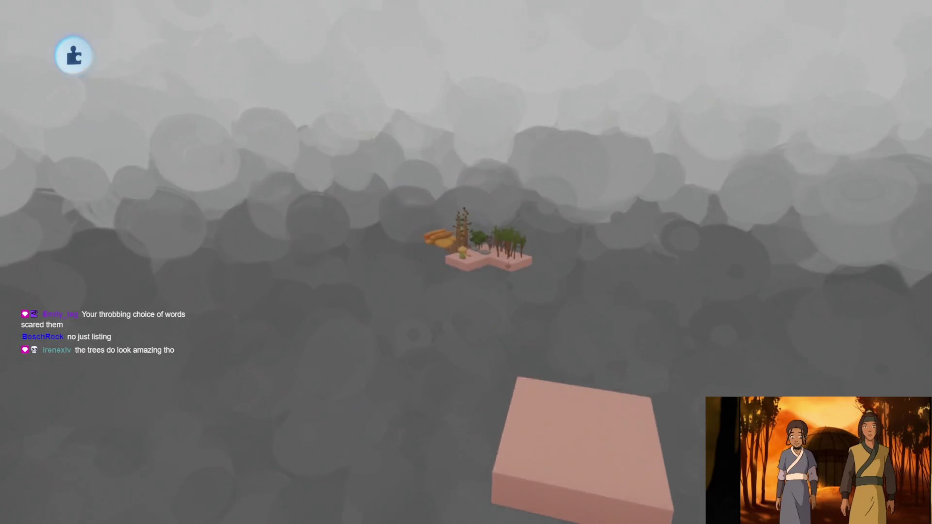
{"action": "scroll", "coordinate": [509, 265], "scroll_direction": "up", "scroll_amount": 5}
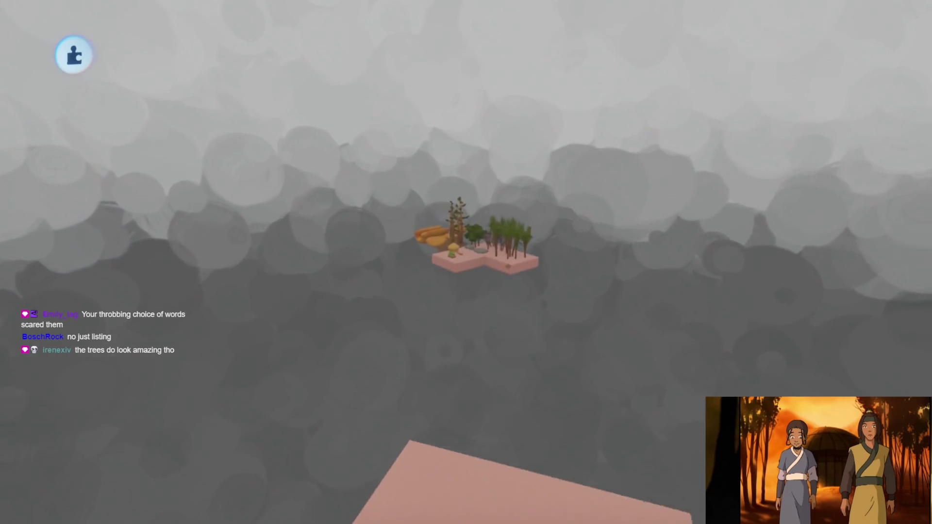
{"action": "scroll", "coordinate": [508, 266], "scroll_direction": "down", "scroll_amount": 5}
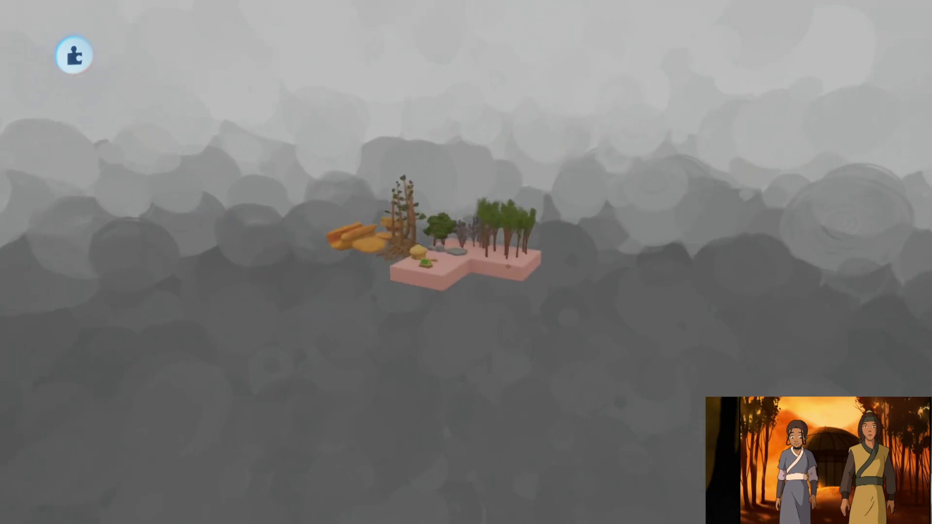
{"action": "scroll", "coordinate": [507, 265], "scroll_direction": "up", "scroll_amount": 4}
{"action": "scroll", "coordinate": [507, 266], "scroll_direction": "down", "scroll_amount": 5}
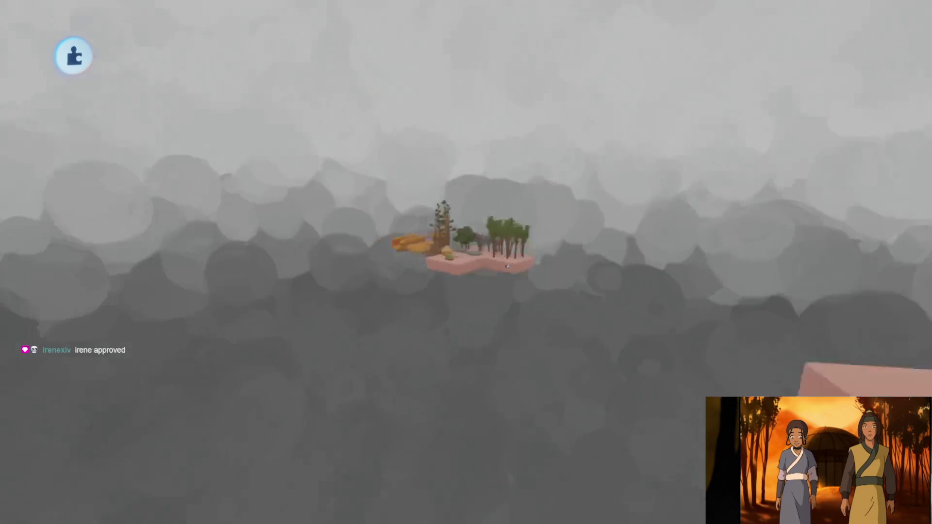
{"action": "scroll", "coordinate": [516, 284], "scroll_direction": "down", "scroll_amount": 5}
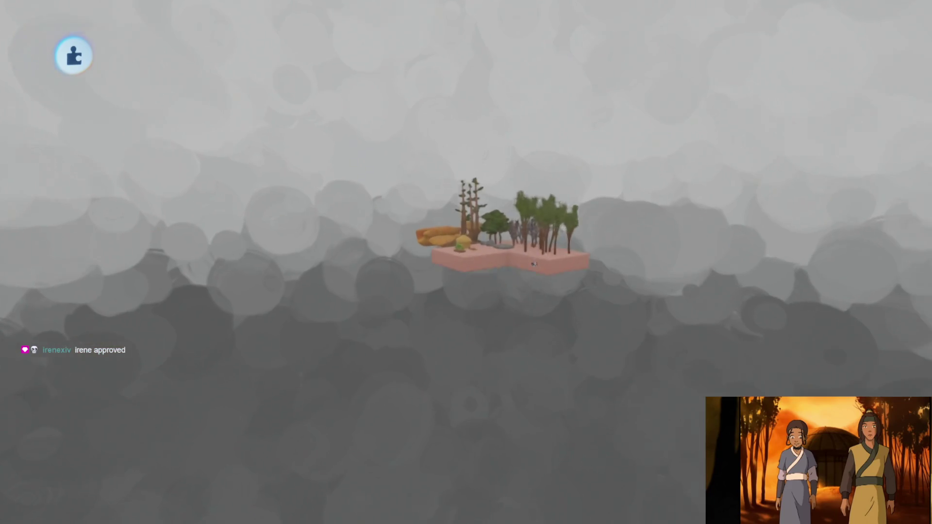
{"action": "scroll", "coordinate": [534, 263], "scroll_direction": "up", "scroll_amount": 5}
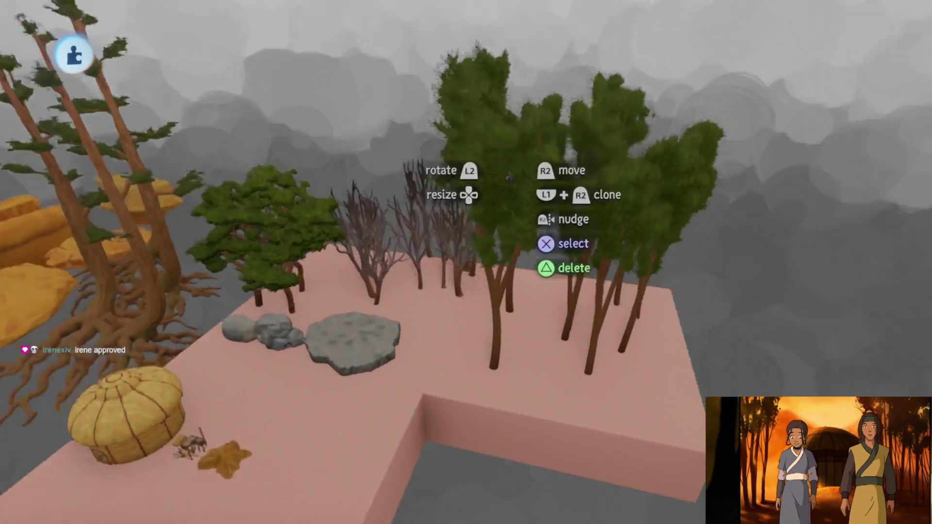
{"action": "scroll", "coordinate": [509, 176], "scroll_direction": "up", "scroll_amount": 5}
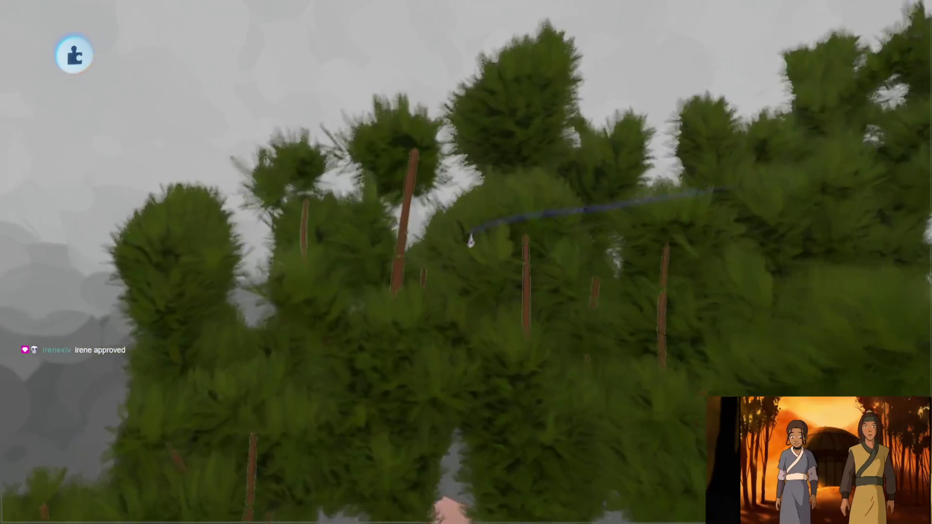
- Leave sculpting, then clone more trees and reposition them within the cluster
{"action": "key", "text": "Return"}
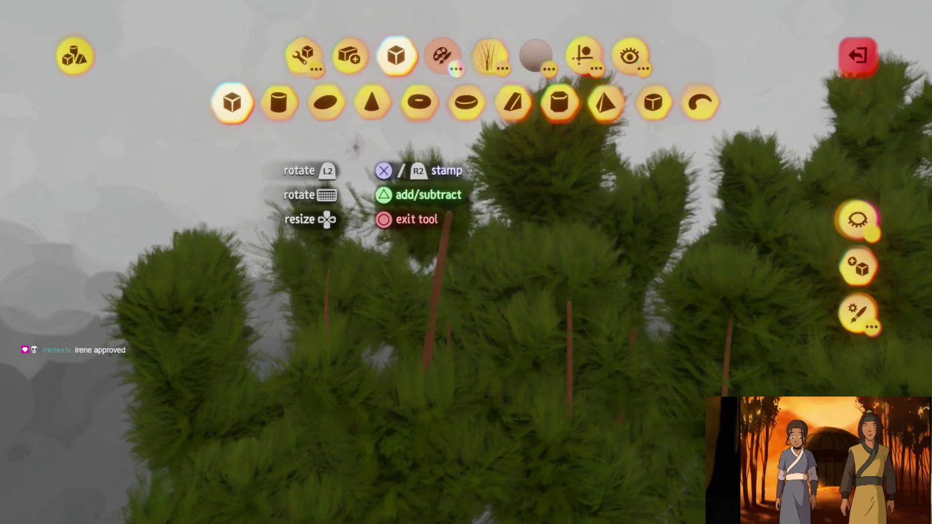
{"action": "key", "text": "Escape"}
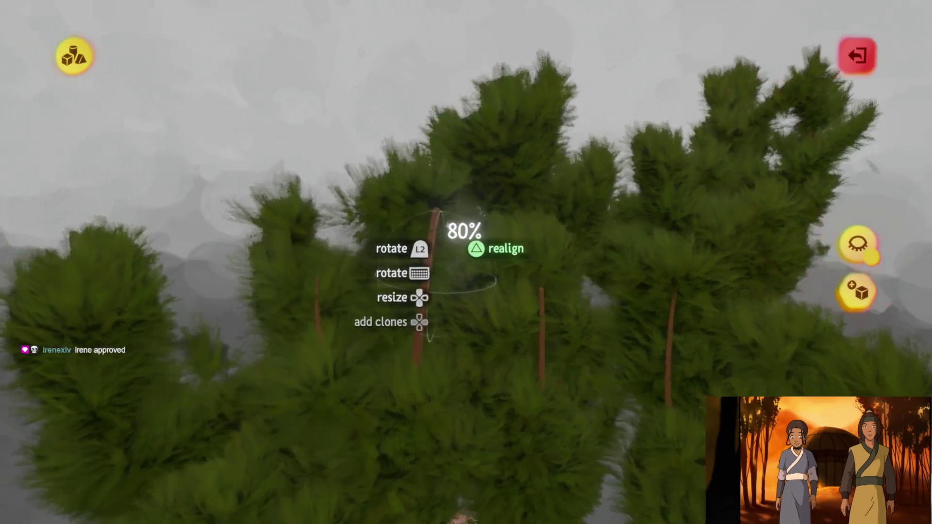
{"action": "mouse_move", "coordinate": [494, 141]}
{"action": "left_mouse_down"}
{"action": "mouse_move", "coordinate": [466, 306]}
{"action": "mouse_move", "coordinate": [486, 292]}
{"action": "mouse_move", "coordinate": [441, 238]}
{"action": "mouse_move", "coordinate": [466, 201]}
{"action": "mouse_move", "coordinate": [443, 214]}
{"action": "mouse_move", "coordinate": [436, 233]}
{"action": "mouse_move", "coordinate": [468, 266]}
{"action": "left_mouse_up"}
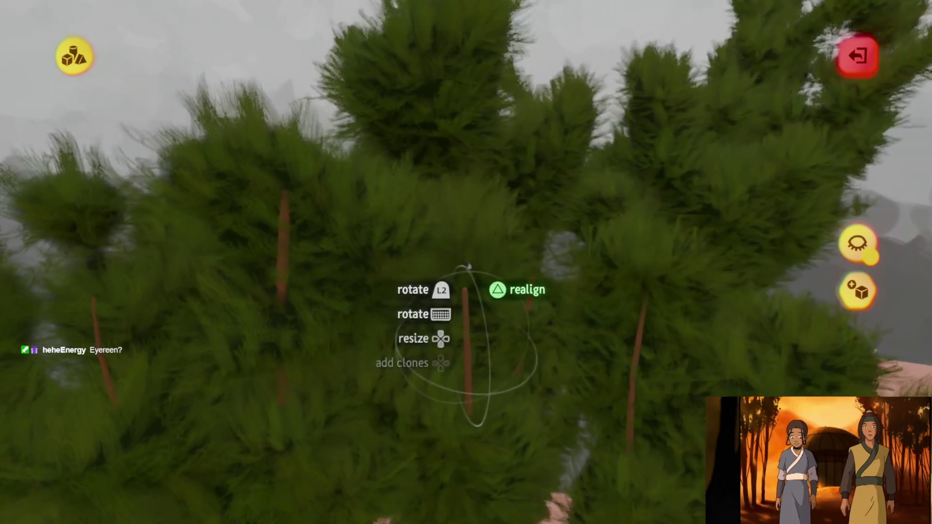
{"action": "mouse_move", "coordinate": [458, 96]}
{"action": "left_mouse_down"}
{"action": "mouse_move", "coordinate": [483, 445]}
{"action": "mouse_move", "coordinate": [471, 435]}
{"action": "mouse_move", "coordinate": [481, 415]}
{"action": "mouse_move", "coordinate": [470, 358]}
{"action": "mouse_move", "coordinate": [433, 333]}
{"action": "mouse_move", "coordinate": [445, 358]}
{"action": "mouse_move", "coordinate": [416, 254]}
{"action": "mouse_move", "coordinate": [485, 250]}
{"action": "left_mouse_up"}
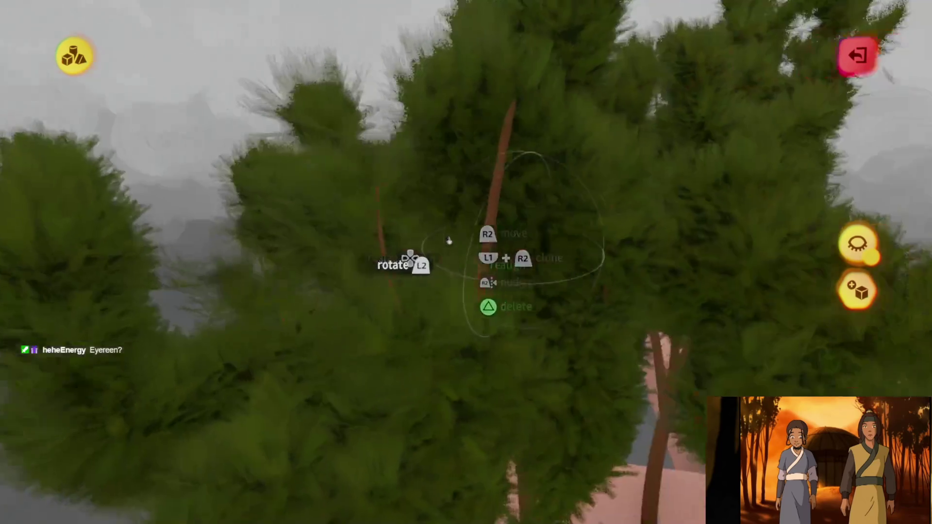
{"action": "mouse_move", "coordinate": [437, 233]}
{"action": "left_mouse_down"}
{"action": "mouse_move", "coordinate": [405, 239]}
{"action": "mouse_move", "coordinate": [437, 254]}
{"action": "mouse_move", "coordinate": [441, 285]}
{"action": "mouse_move", "coordinate": [462, 233]}
{"action": "mouse_move", "coordinate": [427, 252]}
{"action": "mouse_move", "coordinate": [486, 255]}
{"action": "mouse_move", "coordinate": [433, 188]}
{"action": "mouse_move", "coordinate": [434, 227]}
{"action": "mouse_move", "coordinate": [452, 213]}
{"action": "mouse_move", "coordinate": [472, 245]}
{"action": "mouse_move", "coordinate": [412, 138]}
{"action": "mouse_move", "coordinate": [418, 179]}
{"action": "mouse_move", "coordinate": [434, 164]}
{"action": "mouse_move", "coordinate": [438, 170]}
{"action": "mouse_move", "coordinate": [436, 312]}
{"action": "mouse_move", "coordinate": [450, 229]}
{"action": "mouse_move", "coordinate": [495, 233]}
{"action": "mouse_move", "coordinate": [383, 210]}
{"action": "mouse_move", "coordinate": [471, 262]}
{"action": "mouse_move", "coordinate": [478, 229]}
{"action": "left_mouse_up"}
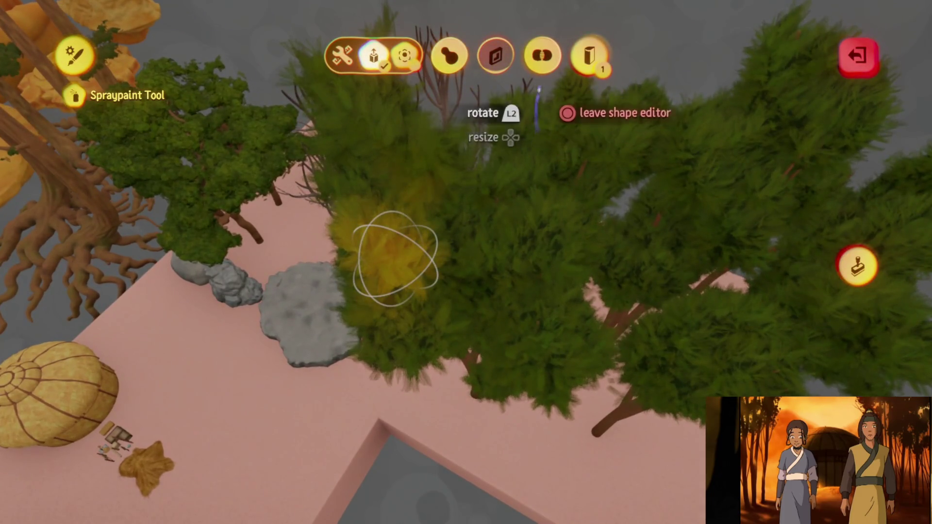
- Leave the Spraypaint shape editor to resume smearing the tree leaves
{"action": "key", "text": "Escape"}
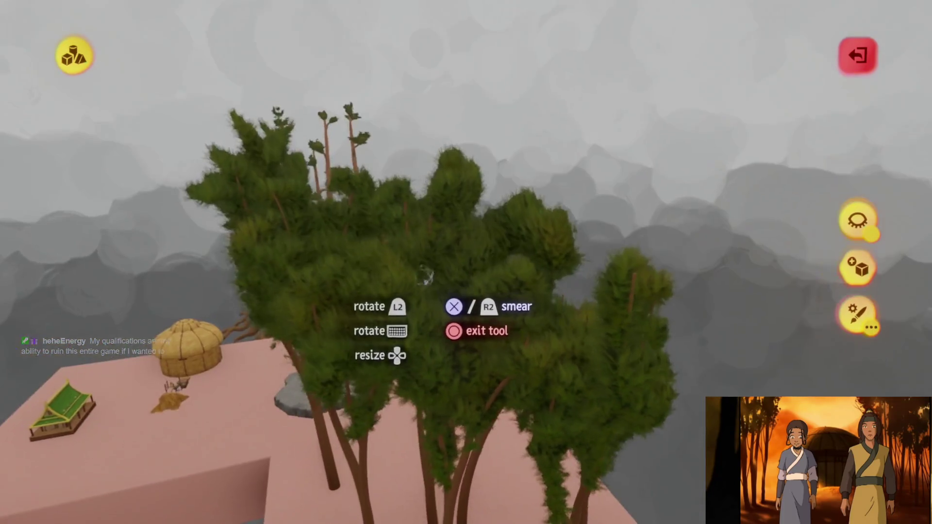
- Spray the tree sculpture's leaves with a pure green hue shaded toward grey
{"action": "left_click", "coordinate": [413, 360]}
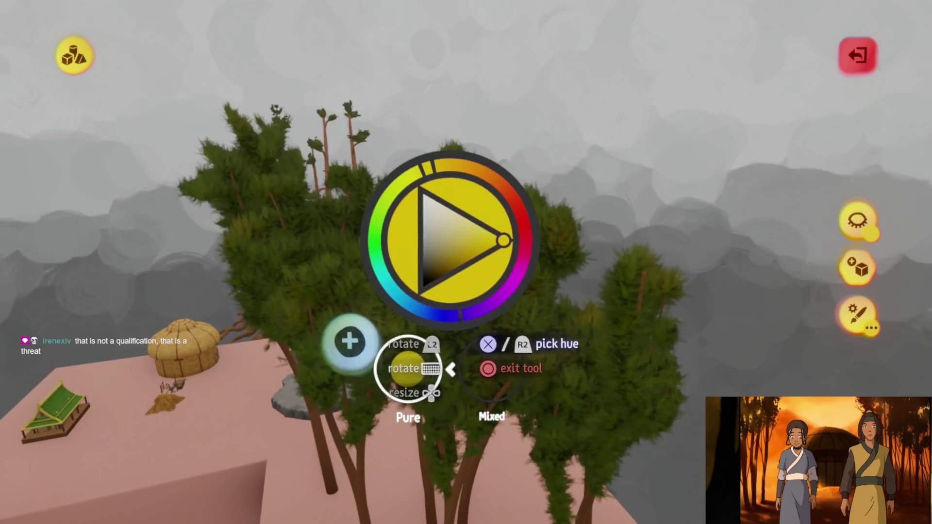
{"action": "left_click", "coordinate": [413, 359]}
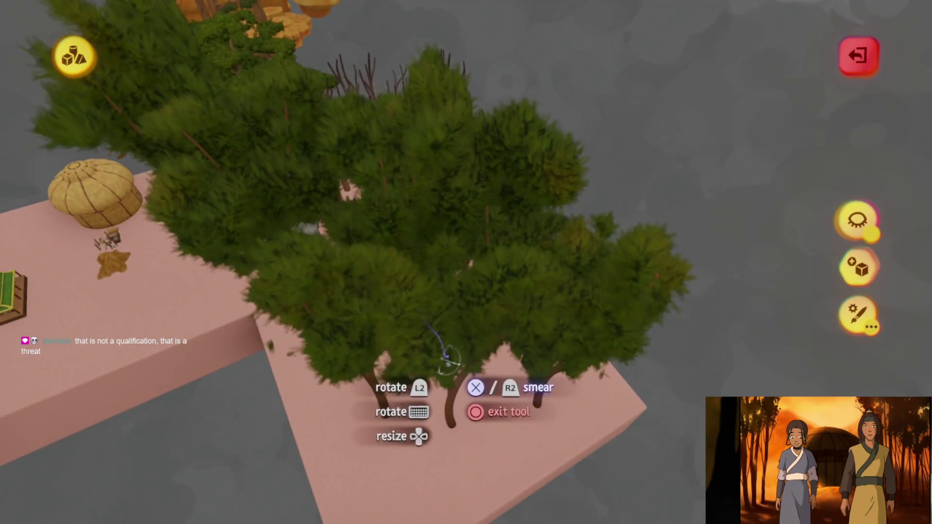
{"action": "left_click", "coordinate": [422, 253]}
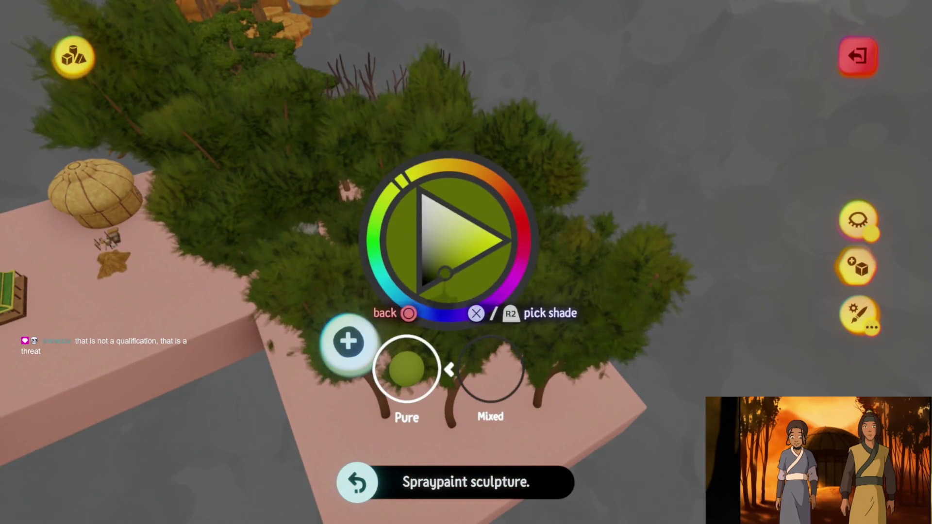
{"action": "left_click_drag", "start_coordinate": [439, 275], "coordinate": [438, 252]}
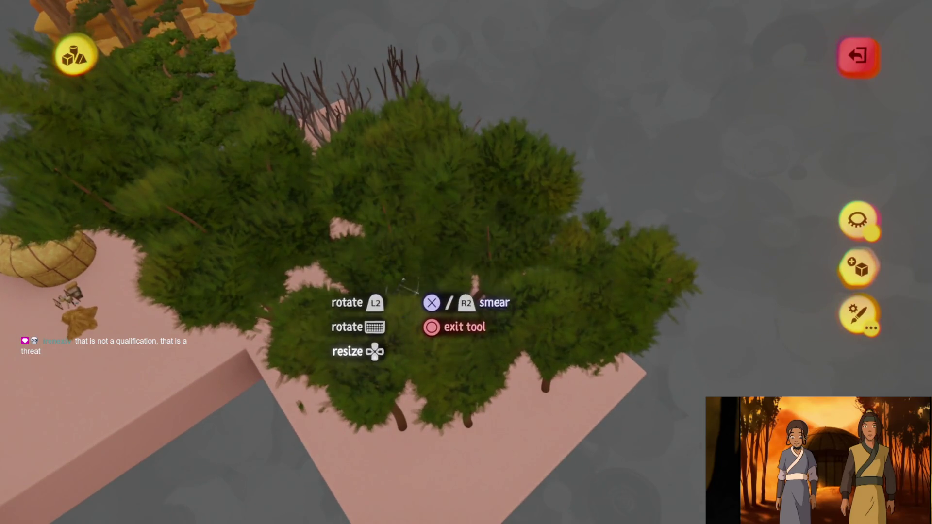
{"action": "key", "text": "Tab"}
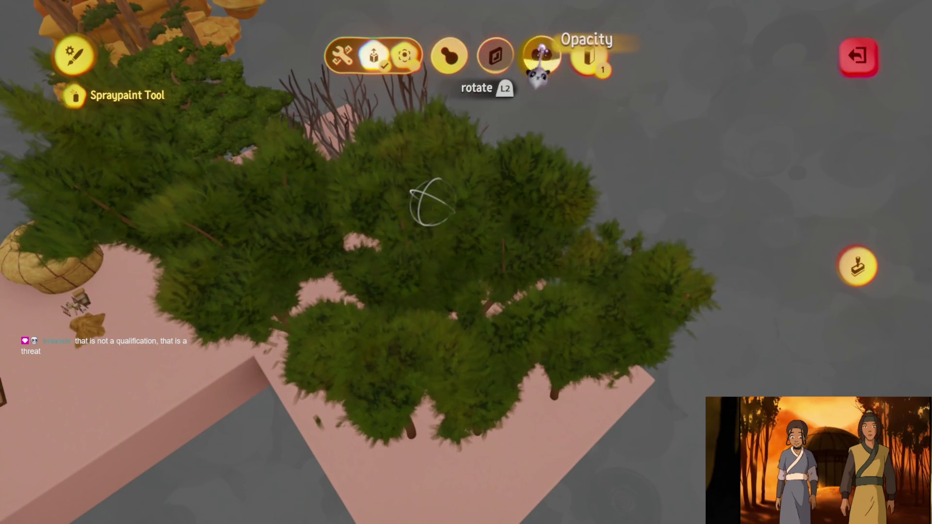
{"action": "key", "text": "Escape"}
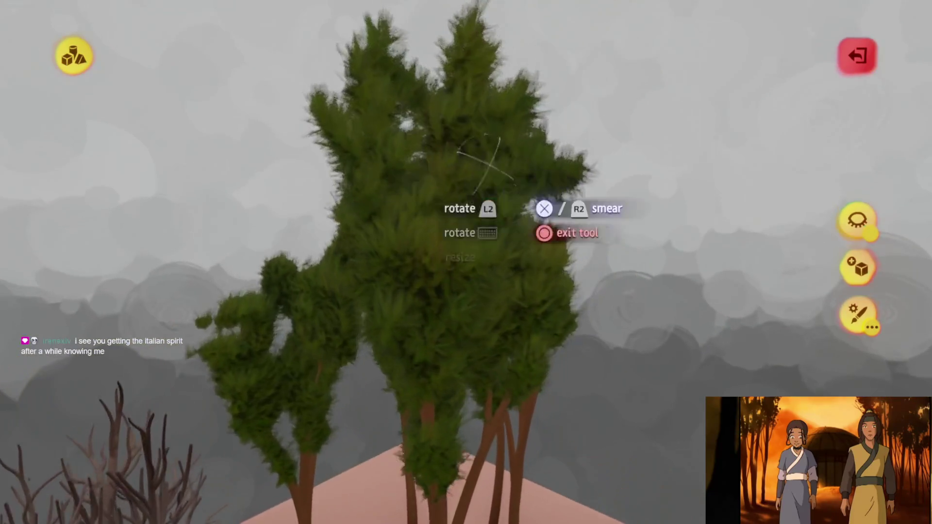
- Re-enter Sculpt mode on the tree and pick the square stamp from the tool rows
{"action": "key", "text": "Escape"}
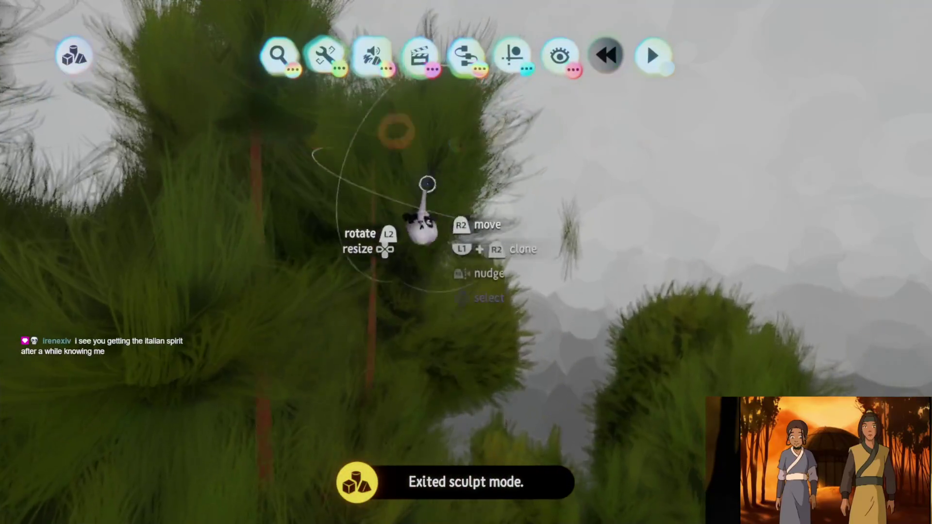
{"action": "left_click", "coordinate": [422, 183]}
{"action": "left_click", "coordinate": [299, 56]}
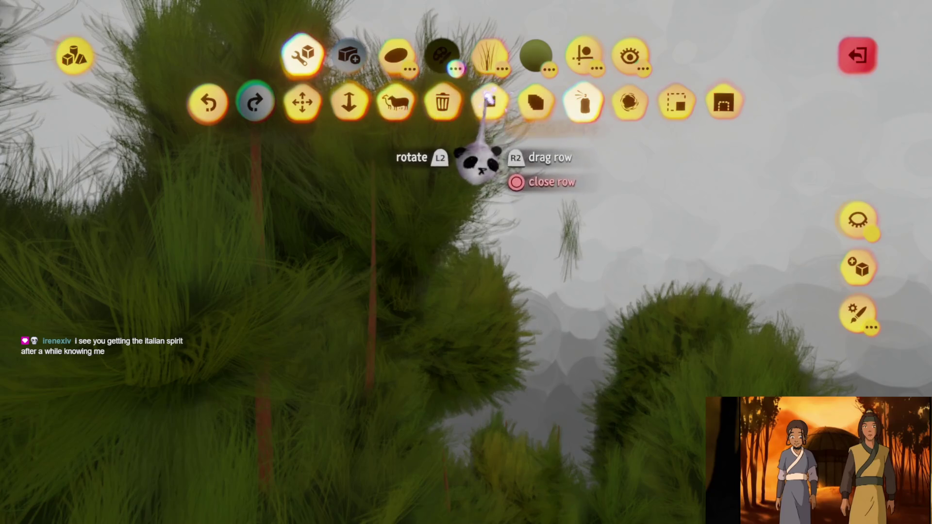
{"action": "left_click", "coordinate": [489, 100]}
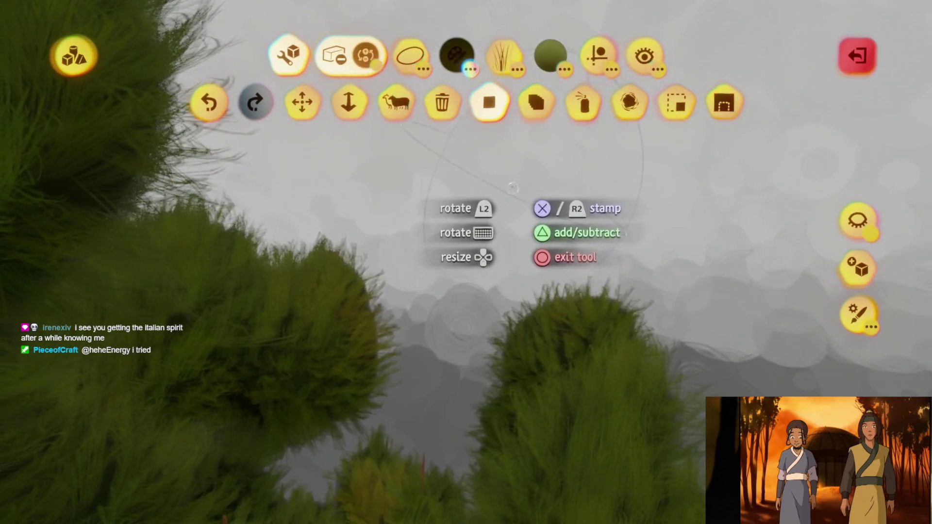
{"action": "key", "text": "Escape"}
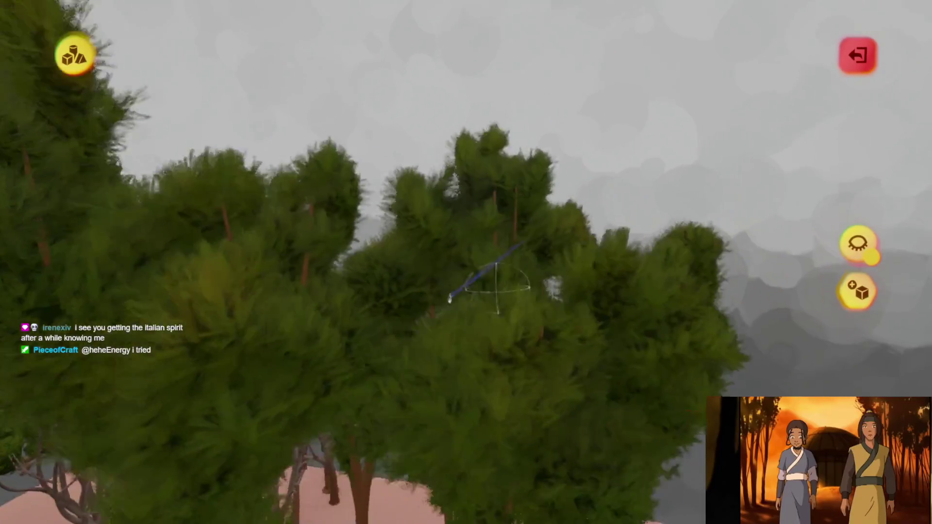
- Frame the whole tree group from the treetops down and switch to Spraypaint
{"action": "mouse_move", "coordinate": [445, 272]}
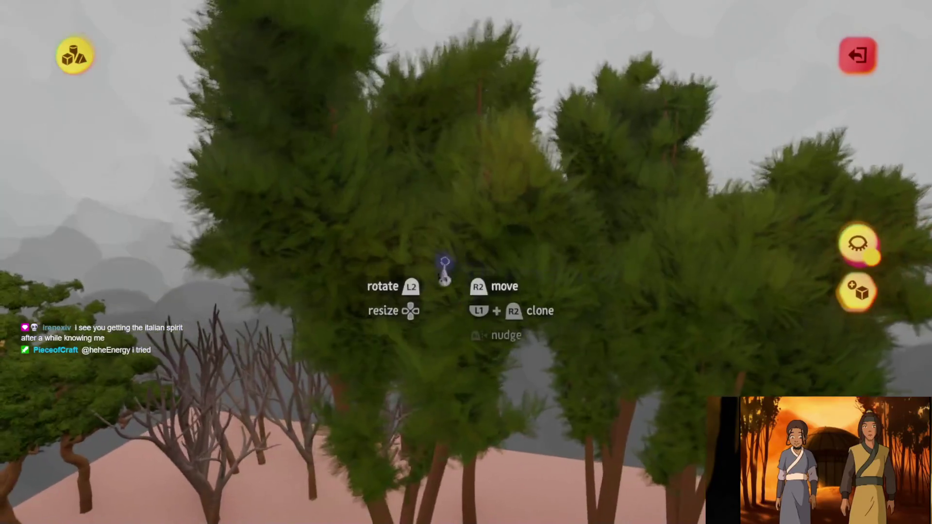
{"action": "key", "text": "Up"}
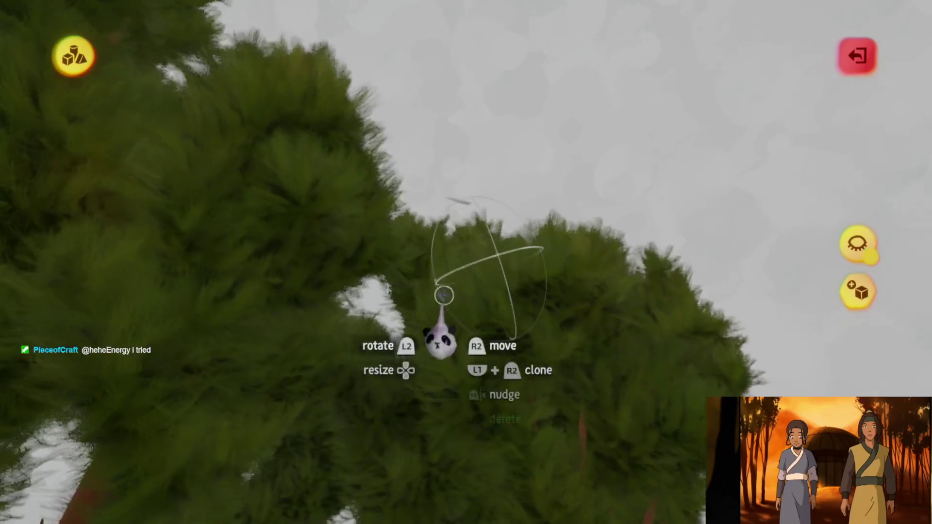
{"action": "mouse_move", "coordinate": [483, 267]}
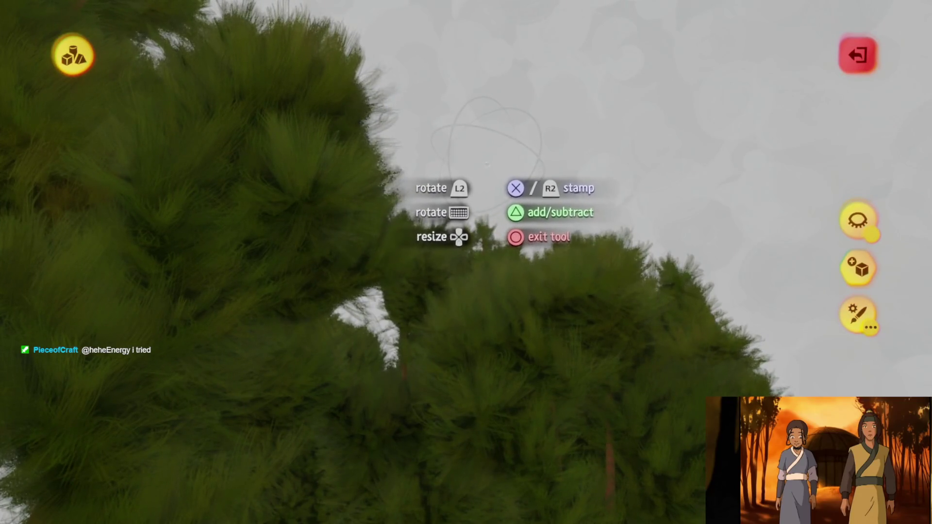
{"action": "key", "text": "Down"}
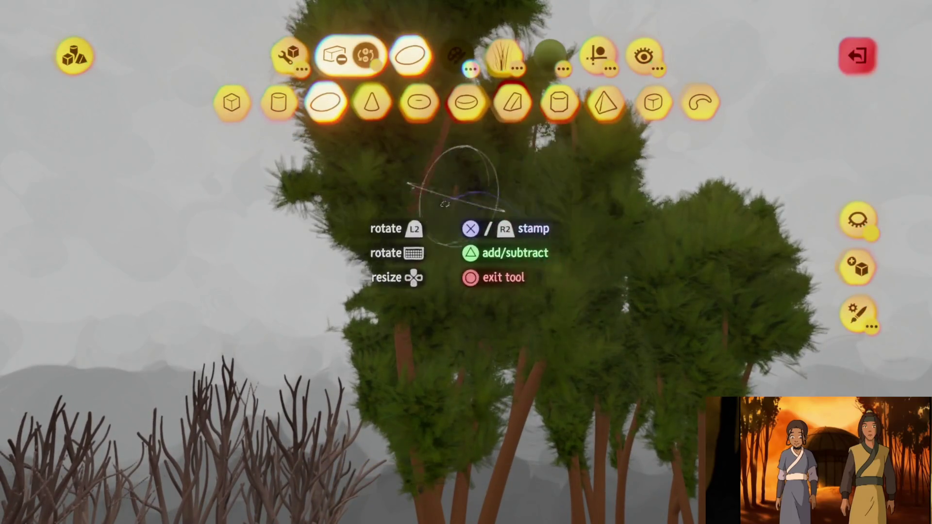
{"action": "left_click", "coordinate": [584, 102]}
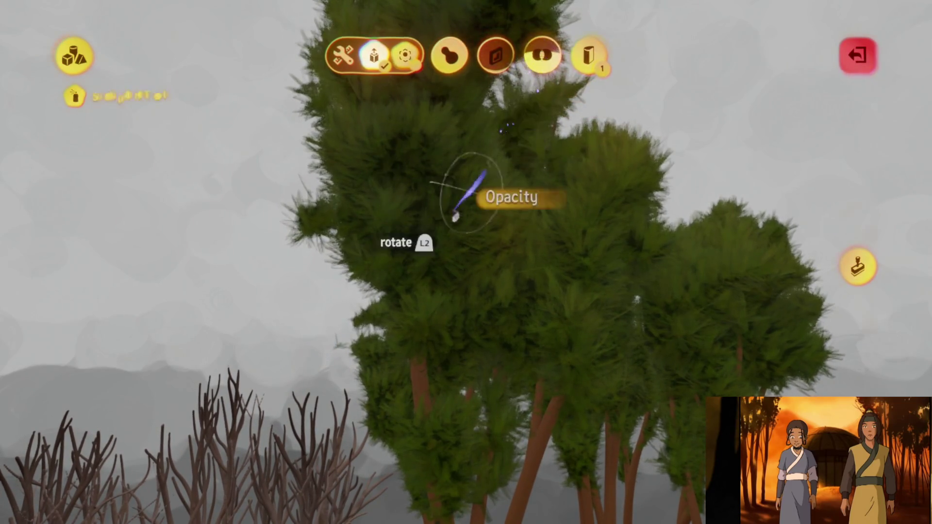
- Close the spray-paint options to return to the tree cluster
{"action": "key", "text": "Escape"}
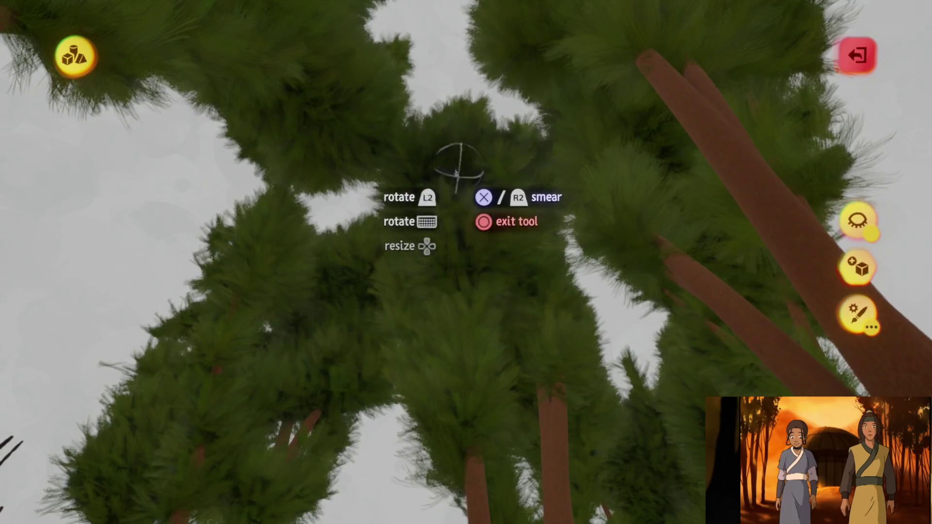
- Smear the canopies while orbiting the cluster until the trees stand upright
{"action": "left_click_drag", "start_coordinate": [424, 335], "coordinate": [389, 285]}
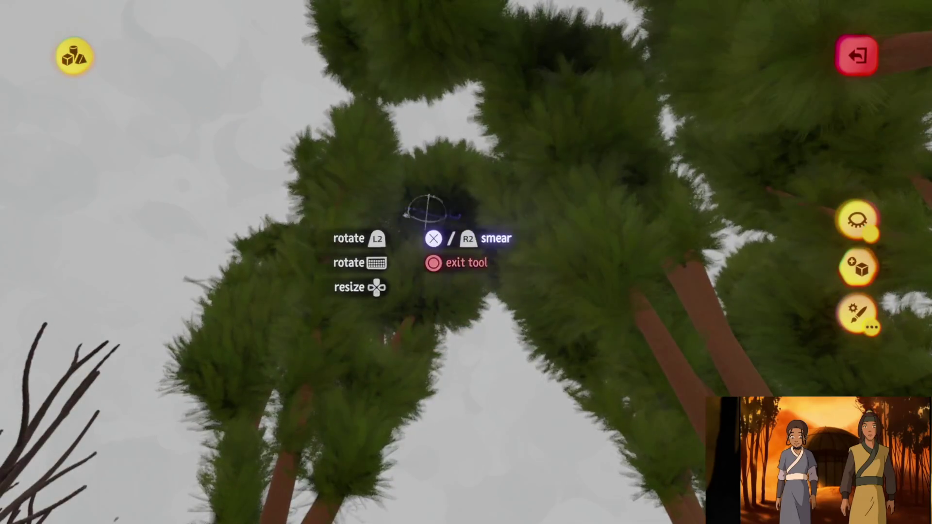
{"action": "left_click_drag", "start_coordinate": [463, 290], "coordinate": [429, 245]}
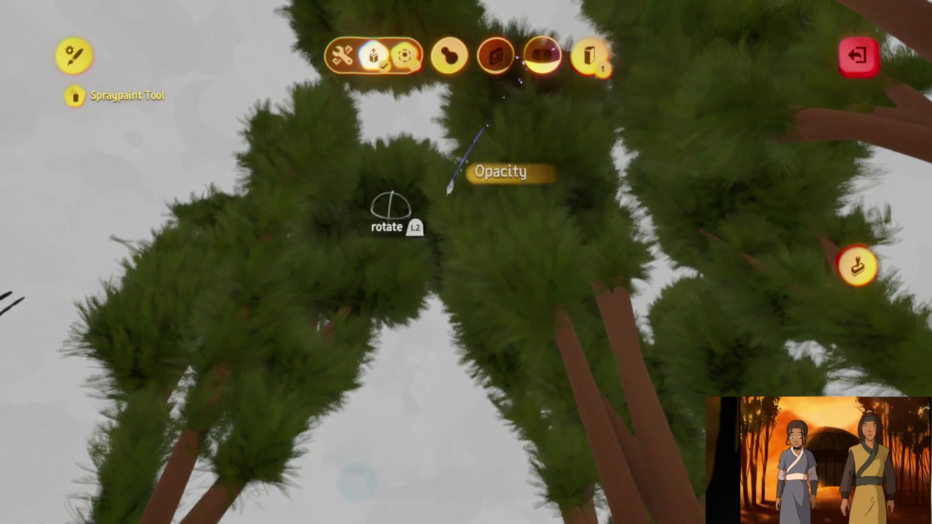
{"action": "key", "text": "Escape"}
{"action": "left_click_drag", "start_coordinate": [347, 274], "coordinate": [504, 214]}
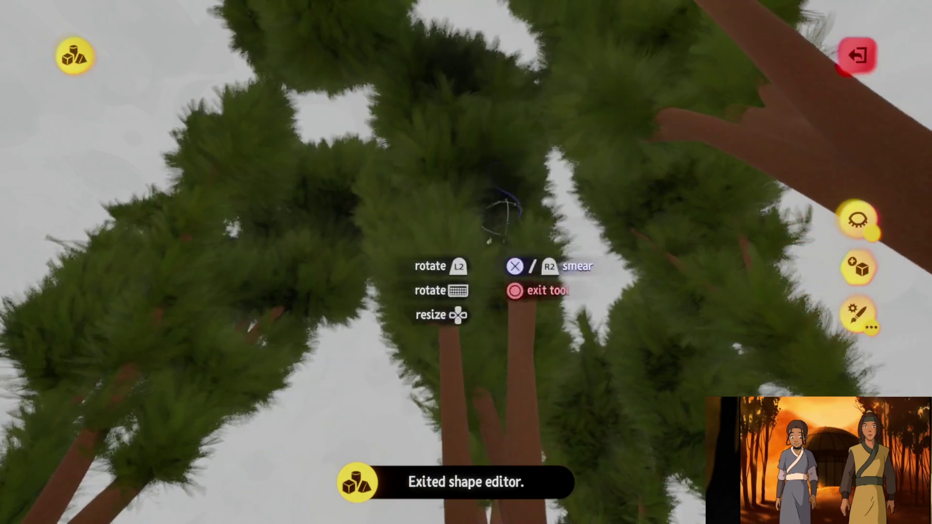
{"action": "mouse_move", "coordinate": [422, 328]}
{"action": "left_mouse_down"}
{"action": "mouse_move", "coordinate": [466, 265]}
{"action": "mouse_move", "coordinate": [514, 112]}
{"action": "left_mouse_up"}
{"action": "mouse_move", "coordinate": [575, 165]}
{"action": "left_mouse_down"}
{"action": "mouse_move", "coordinate": [453, 270]}
{"action": "mouse_move", "coordinate": [454, 235]}
{"action": "left_mouse_up"}
{"action": "left_click_drag", "start_coordinate": [250, 275], "coordinate": [454, 180]}
{"action": "mouse_move", "coordinate": [442, 237]}
{"action": "left_mouse_down"}
{"action": "mouse_move", "coordinate": [437, 218]}
{"action": "mouse_move", "coordinate": [429, 222]}
{"action": "left_mouse_up"}
{"action": "mouse_move", "coordinate": [376, 252]}
{"action": "left_mouse_down"}
{"action": "mouse_move", "coordinate": [378, 286]}
{"action": "mouse_move", "coordinate": [443, 225]}
{"action": "mouse_move", "coordinate": [551, 262]}
{"action": "left_mouse_up"}
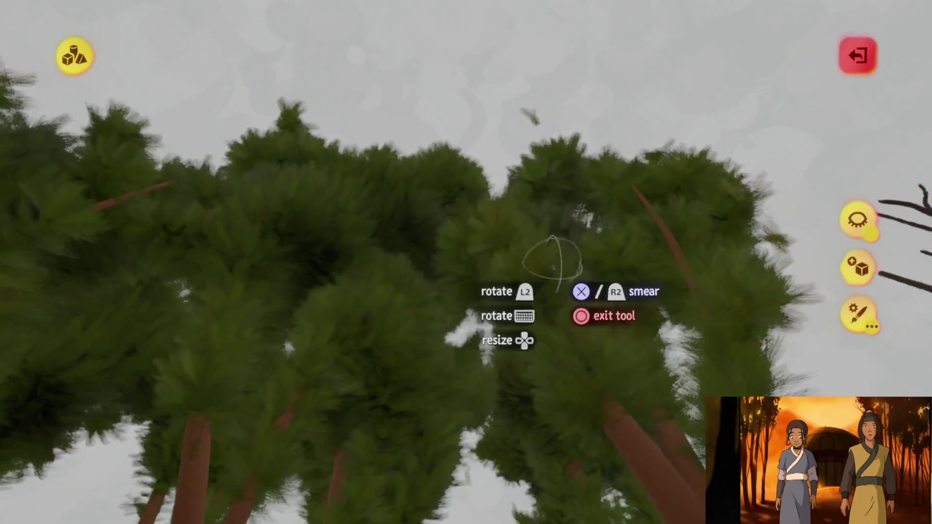
- Smear from beneath and beside the canopies, ending on a wider view of the trees
{"action": "mouse_move", "coordinate": [362, 330]}
{"action": "left_mouse_down"}
{"action": "mouse_move", "coordinate": [466, 286]}
{"action": "mouse_move", "coordinate": [389, 252]}
{"action": "mouse_move", "coordinate": [480, 269]}
{"action": "mouse_move", "coordinate": [505, 257]}
{"action": "mouse_move", "coordinate": [431, 359]}
{"action": "mouse_move", "coordinate": [395, 291]}
{"action": "mouse_move", "coordinate": [426, 316]}
{"action": "mouse_move", "coordinate": [483, 301]}
{"action": "mouse_move", "coordinate": [424, 243]}
{"action": "mouse_move", "coordinate": [379, 267]}
{"action": "mouse_move", "coordinate": [369, 287]}
{"action": "mouse_move", "coordinate": [413, 238]}
{"action": "mouse_move", "coordinate": [440, 327]}
{"action": "left_mouse_up"}
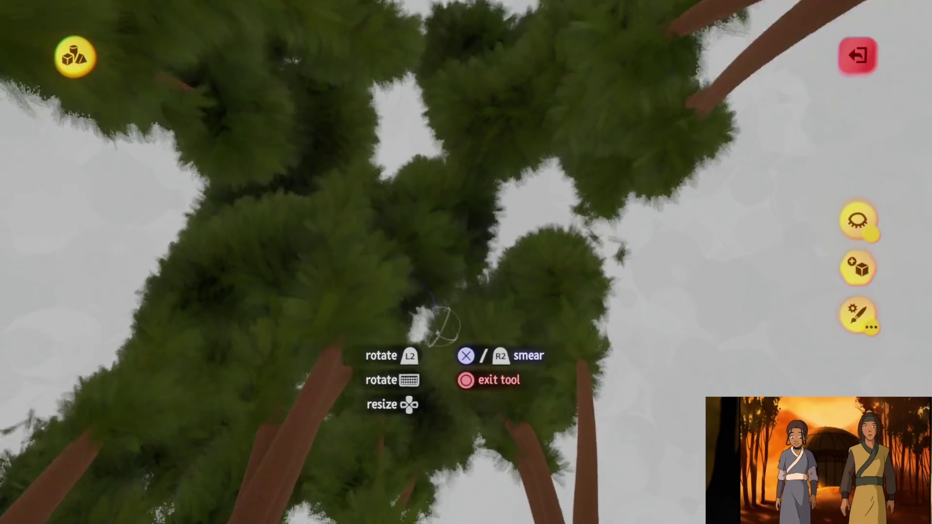
{"action": "left_click_drag", "start_coordinate": [487, 235], "coordinate": [431, 247]}
{"action": "mouse_move", "coordinate": [408, 294]}
{"action": "left_mouse_down"}
{"action": "mouse_move", "coordinate": [427, 187]}
{"action": "mouse_move", "coordinate": [464, 157]}
{"action": "mouse_move", "coordinate": [425, 239]}
{"action": "mouse_move", "coordinate": [454, 243]}
{"action": "mouse_move", "coordinate": [443, 245]}
{"action": "mouse_move", "coordinate": [449, 233]}
{"action": "mouse_move", "coordinate": [474, 274]}
{"action": "mouse_move", "coordinate": [480, 211]}
{"action": "mouse_move", "coordinate": [443, 276]}
{"action": "mouse_move", "coordinate": [427, 210]}
{"action": "mouse_move", "coordinate": [506, 187]}
{"action": "mouse_move", "coordinate": [429, 220]}
{"action": "mouse_move", "coordinate": [381, 217]}
{"action": "mouse_move", "coordinate": [421, 226]}
{"action": "mouse_move", "coordinate": [404, 232]}
{"action": "mouse_move", "coordinate": [419, 242]}
{"action": "mouse_move", "coordinate": [396, 209]}
{"action": "mouse_move", "coordinate": [427, 199]}
{"action": "mouse_move", "coordinate": [420, 256]}
{"action": "mouse_move", "coordinate": [403, 220]}
{"action": "left_mouse_up"}
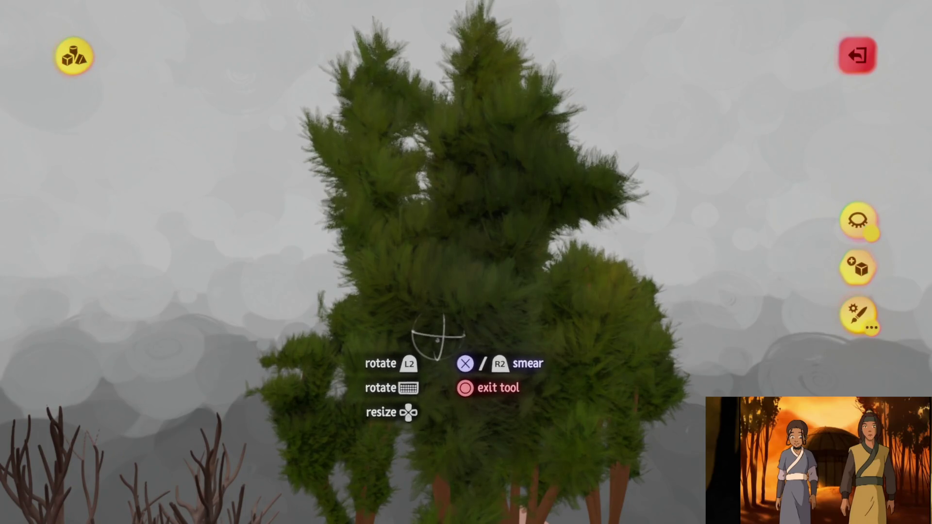
{"action": "left_click_drag", "start_coordinate": [445, 289], "coordinate": [448, 224]}
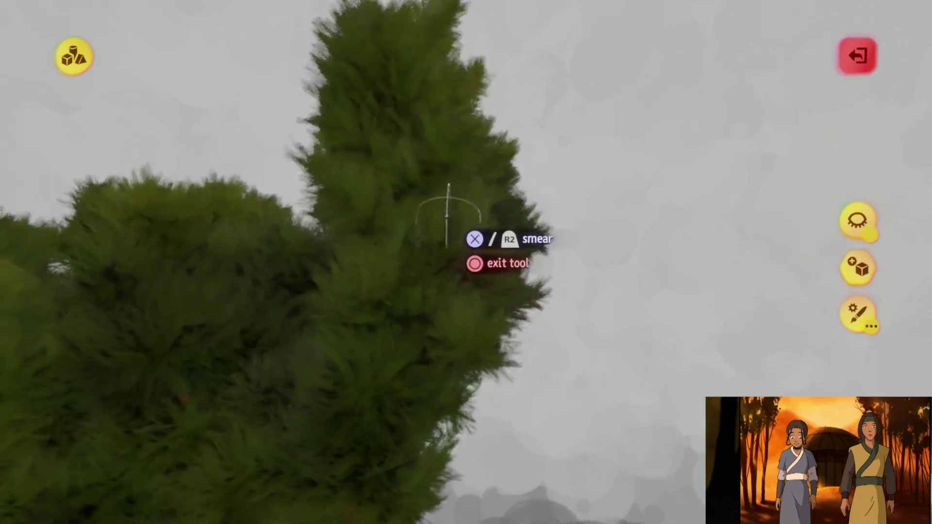
{"action": "mouse_move", "coordinate": [424, 194]}
{"action": "left_mouse_down"}
{"action": "mouse_move", "coordinate": [474, 304]}
{"action": "mouse_move", "coordinate": [464, 270]}
{"action": "mouse_move", "coordinate": [489, 267]}
{"action": "mouse_move", "coordinate": [459, 260]}
{"action": "mouse_move", "coordinate": [415, 206]}
{"action": "left_mouse_up"}
{"action": "mouse_move", "coordinate": [416, 302]}
{"action": "left_mouse_down"}
{"action": "mouse_move", "coordinate": [466, 272]}
{"action": "mouse_move", "coordinate": [474, 233]}
{"action": "mouse_move", "coordinate": [464, 245]}
{"action": "mouse_move", "coordinate": [462, 229]}
{"action": "mouse_move", "coordinate": [428, 197]}
{"action": "mouse_move", "coordinate": [443, 270]}
{"action": "mouse_move", "coordinate": [440, 202]}
{"action": "mouse_move", "coordinate": [450, 199]}
{"action": "mouse_move", "coordinate": [486, 307]}
{"action": "mouse_move", "coordinate": [551, 323]}
{"action": "left_mouse_up"}
- Return to sculpting the tree cluster with a wide view of the trees and huts
{"action": "key", "text": "Escape"}
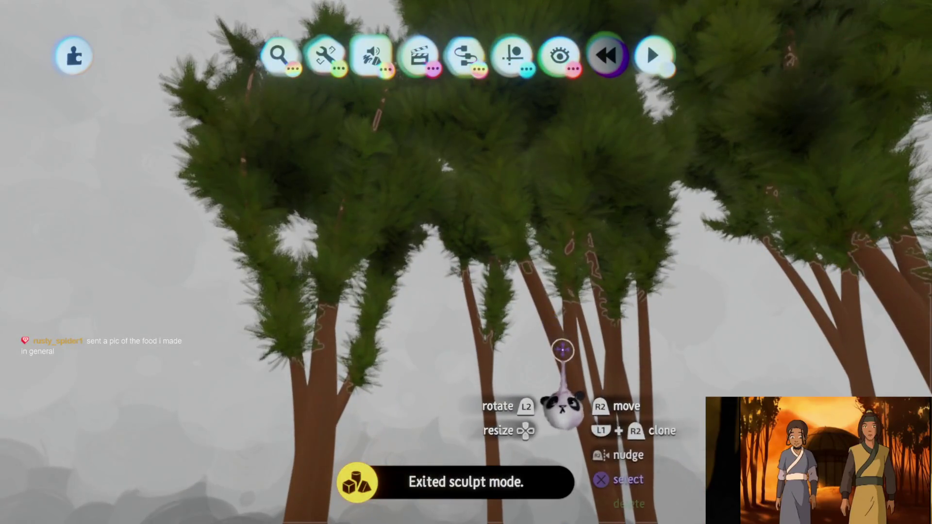
{"action": "left_click", "coordinate": [561, 354]}
{"action": "key", "text": "c"}
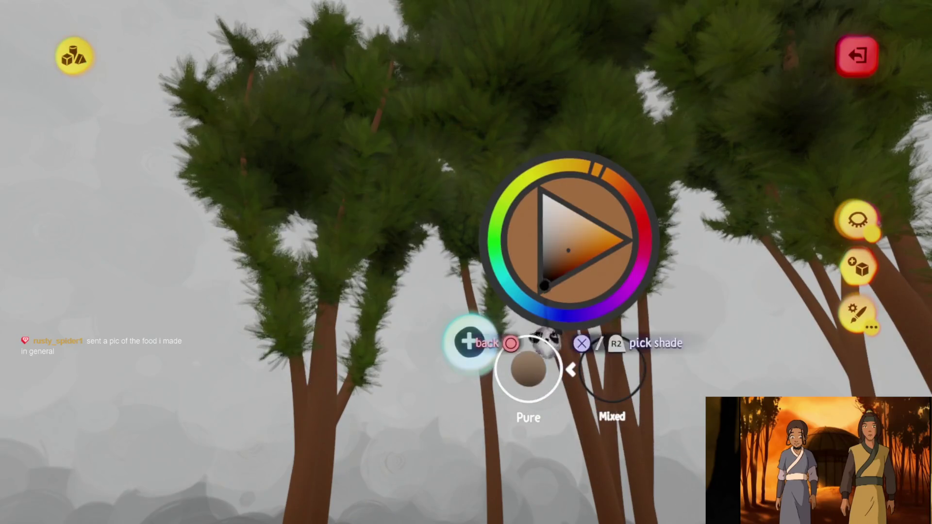
{"action": "key", "text": "Escape"}
{"action": "mouse_move", "coordinate": [568, 286]}
{"action": "left_mouse_down"}
{"action": "mouse_move", "coordinate": [564, 275]}
{"action": "mouse_move", "coordinate": [483, 244]}
{"action": "mouse_move", "coordinate": [510, 213]}
{"action": "left_mouse_up"}
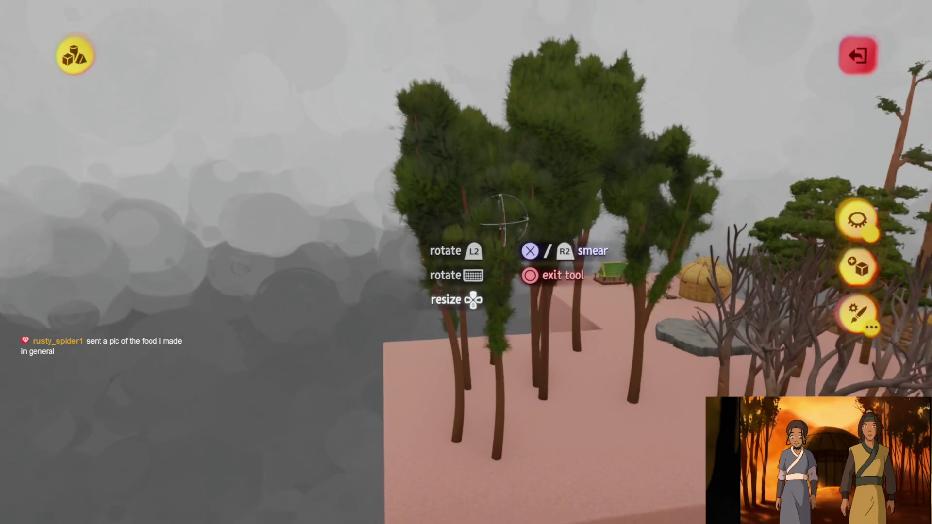
{"action": "scroll", "coordinate": [503, 218], "scroll_direction": "up", "scroll_amount": 3}
- Pick a mid-brown and spray the trunks from the far side of the cluster
{"action": "key", "text": "Escape"}
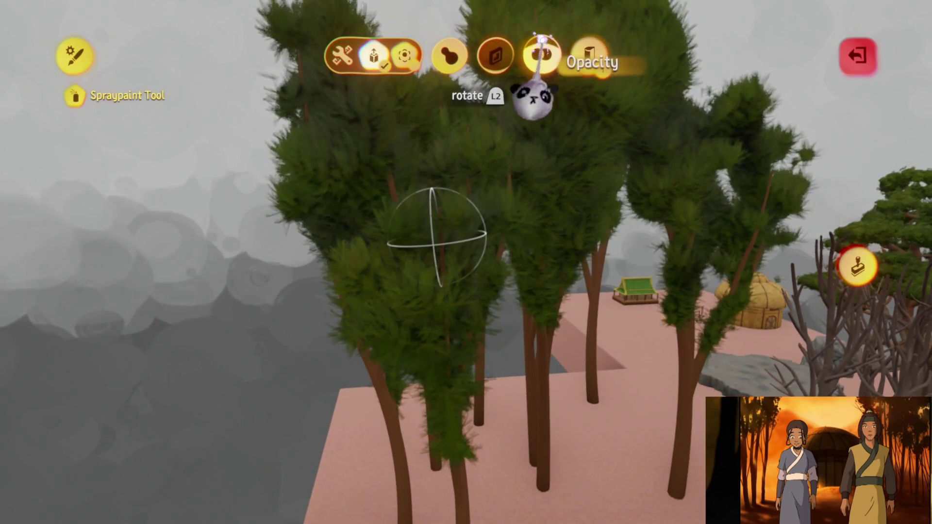
{"action": "key", "text": "Escape"}
{"action": "mouse_move", "coordinate": [493, 131]}
{"action": "left_mouse_down"}
{"action": "mouse_move", "coordinate": [440, 68]}
{"action": "mouse_move", "coordinate": [473, 146]}
{"action": "left_mouse_up"}
{"action": "key", "text": "ctrl+z"}
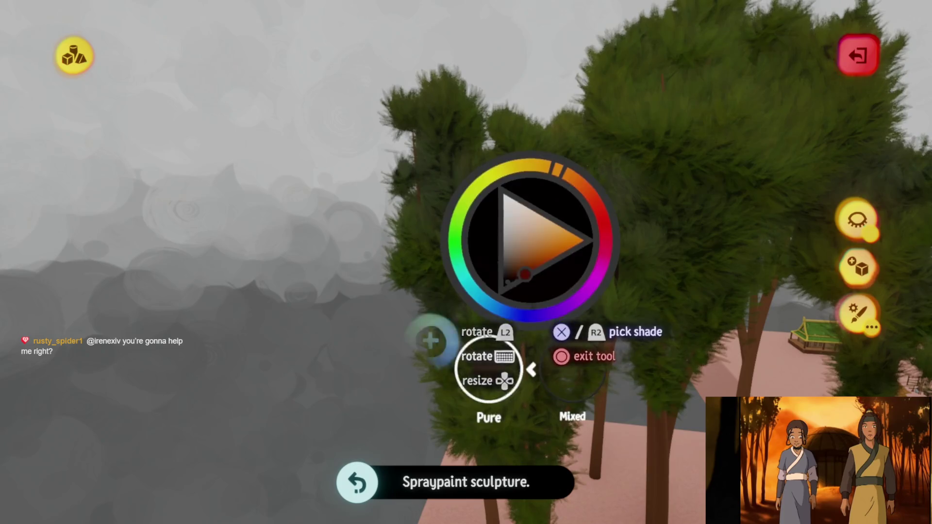
{"action": "left_click", "coordinate": [529, 251]}
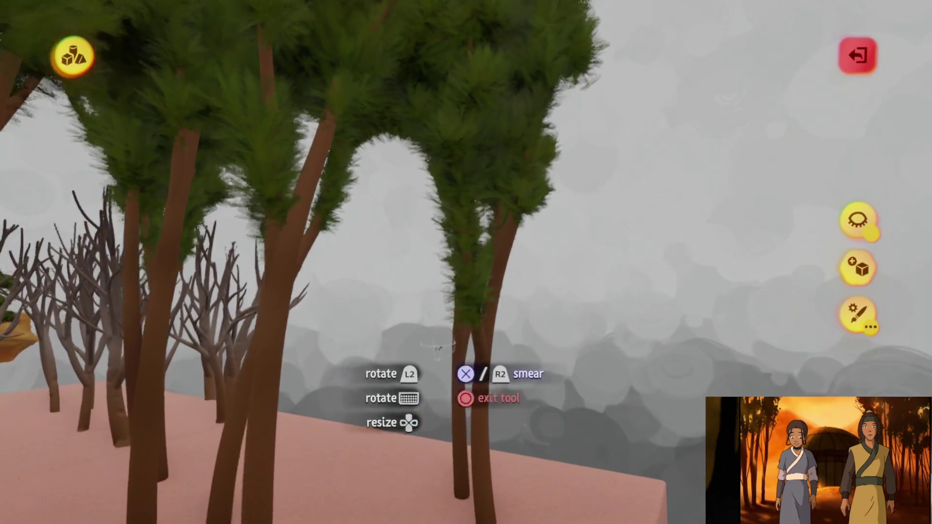
{"action": "key", "text": "Escape"}
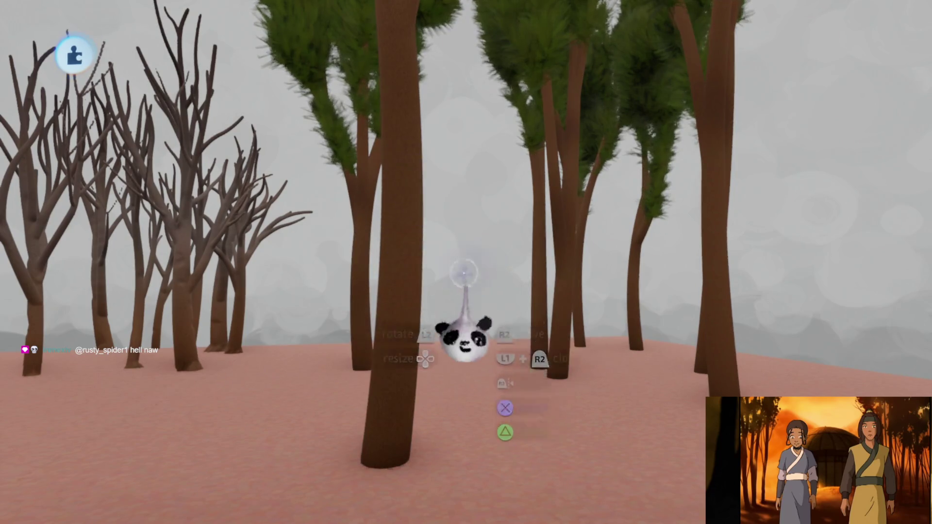
- Bring up the sculpting options for the next tree group on the hillside
{"action": "key", "text": "Escape"}
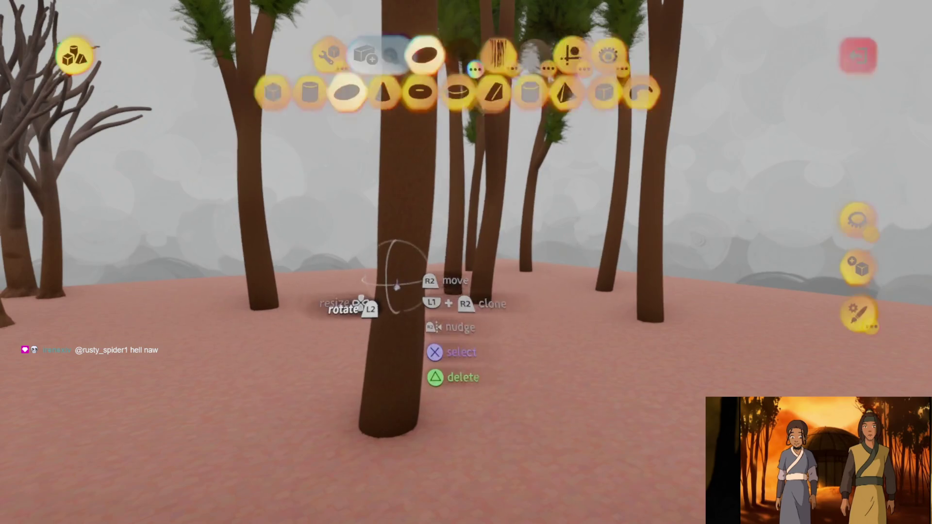
- Pick a brown colour and apply a first smear stroke to the trunk
{"action": "left_click", "coordinate": [292, 55]}
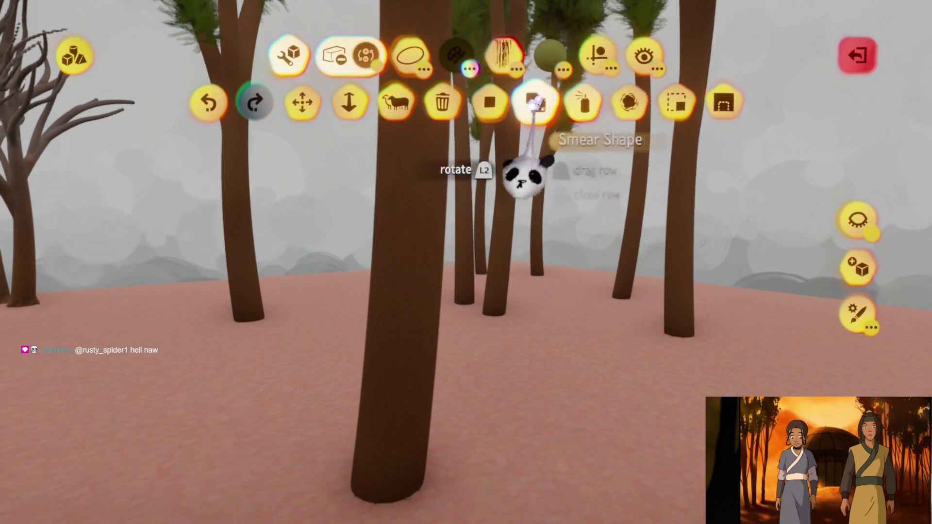
{"action": "key", "text": "c"}
{"action": "left_click", "coordinate": [412, 246]}
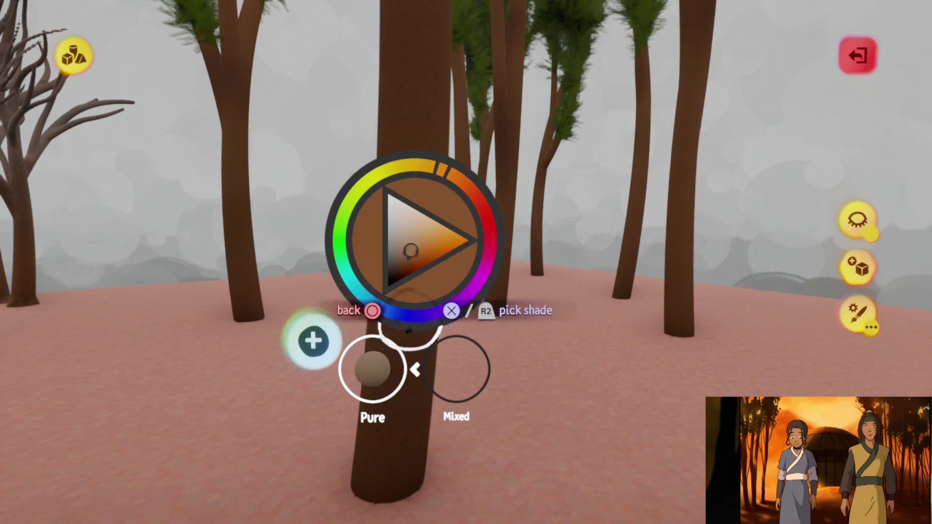
{"action": "left_click", "coordinate": [410, 254]}
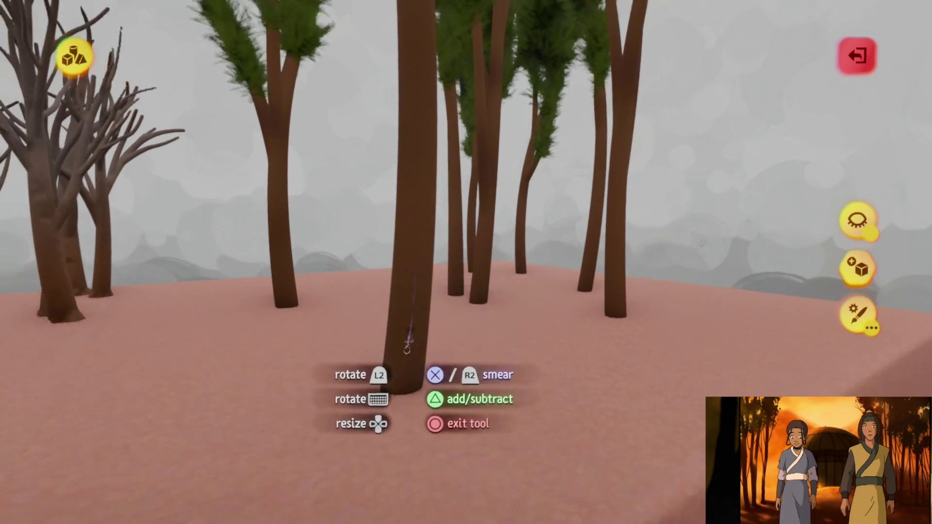
{"action": "key", "text": "ctrl+z"}
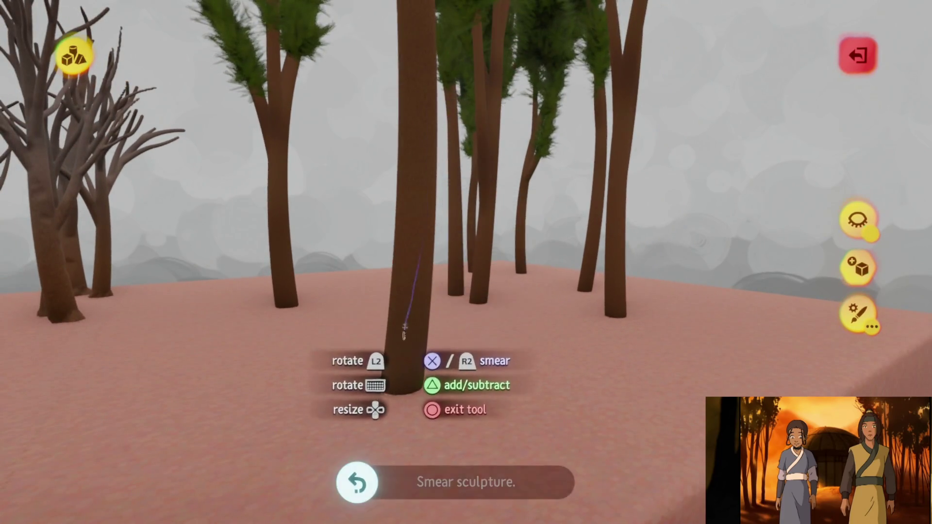
- Switch the brush to the curved bean shape and smear along the trunk's base
{"action": "key", "text": "Tab"}
{"action": "left_click", "coordinate": [411, 57]}
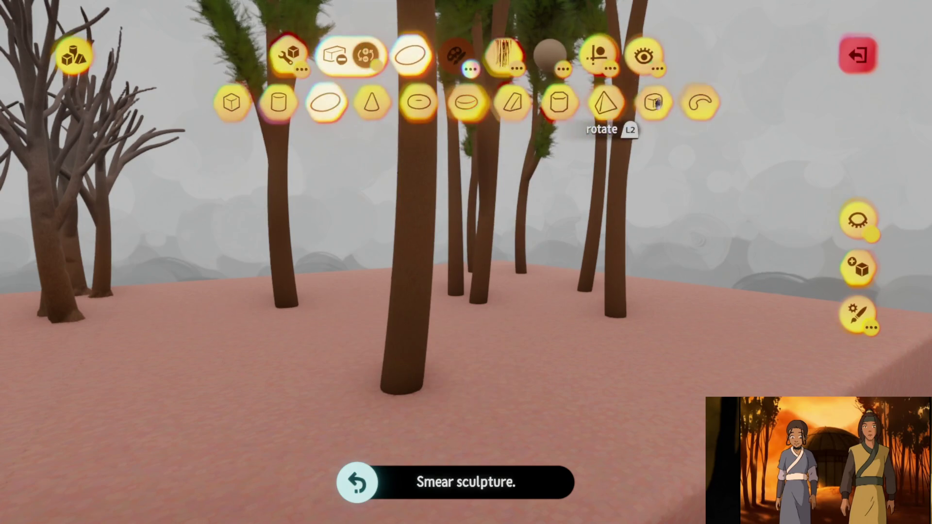
{"action": "left_click", "coordinate": [700, 102]}
{"action": "key", "text": "Tab"}
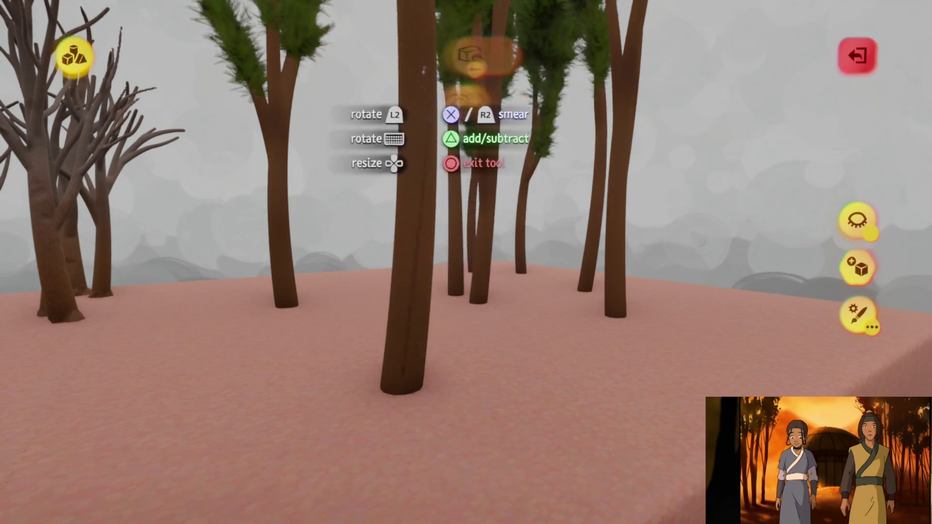
{"action": "key", "text": "ctrl+z"}
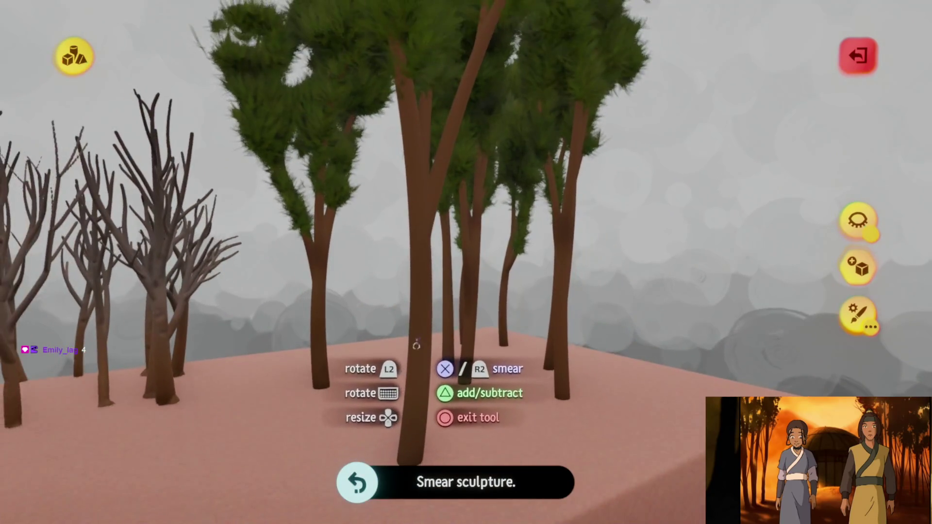